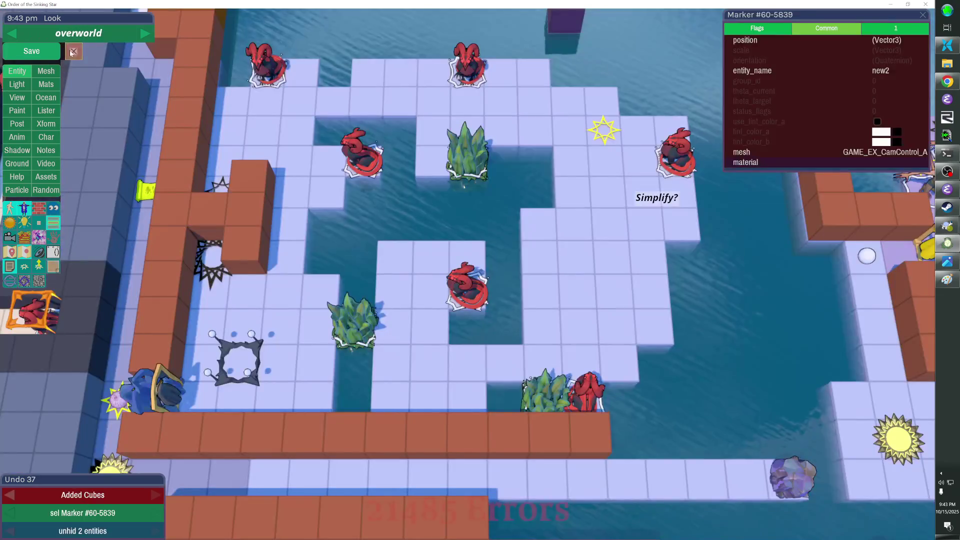
Step: Test removing and adding island cubes from an angled view, undoing the removals
{"action": "left_click", "coordinate": [335, 223]}
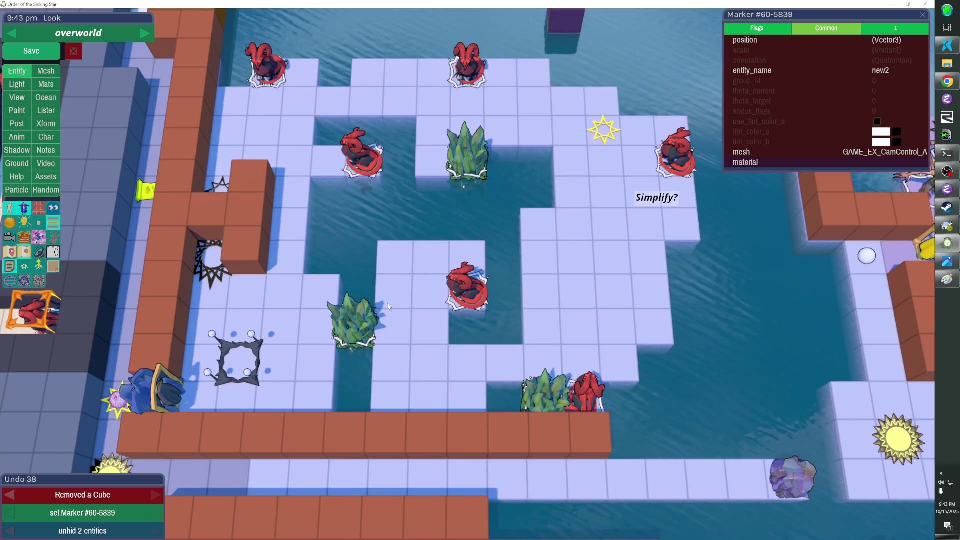
{"action": "key", "text": "ctrl+z"}
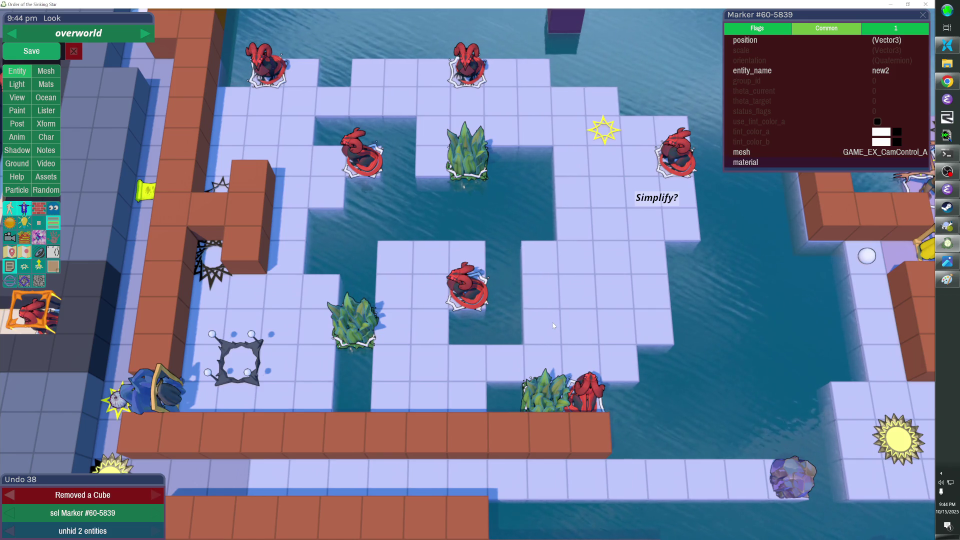
{"action": "key", "text": "ctrl+z"}
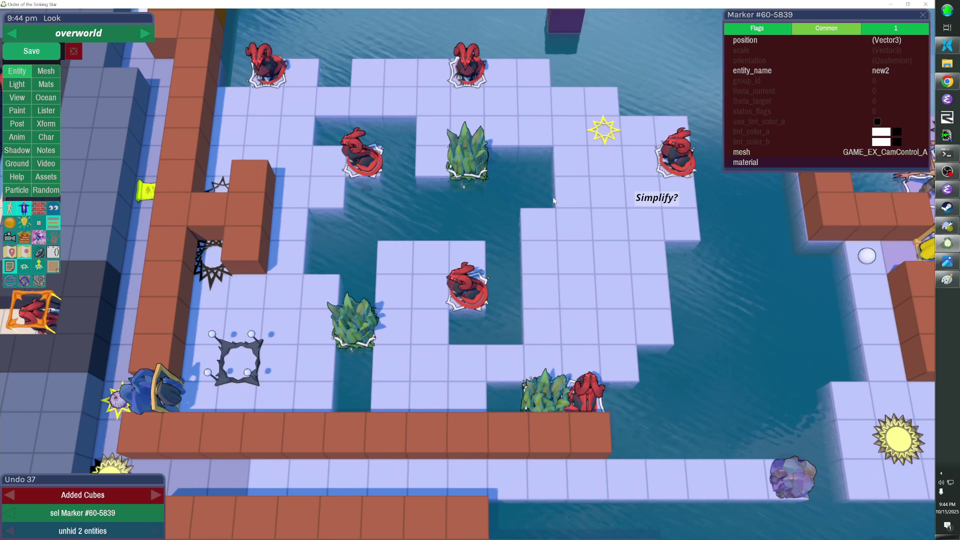
{"action": "left_click_drag", "start_coordinate": [553, 200], "coordinate": [470, 238]}
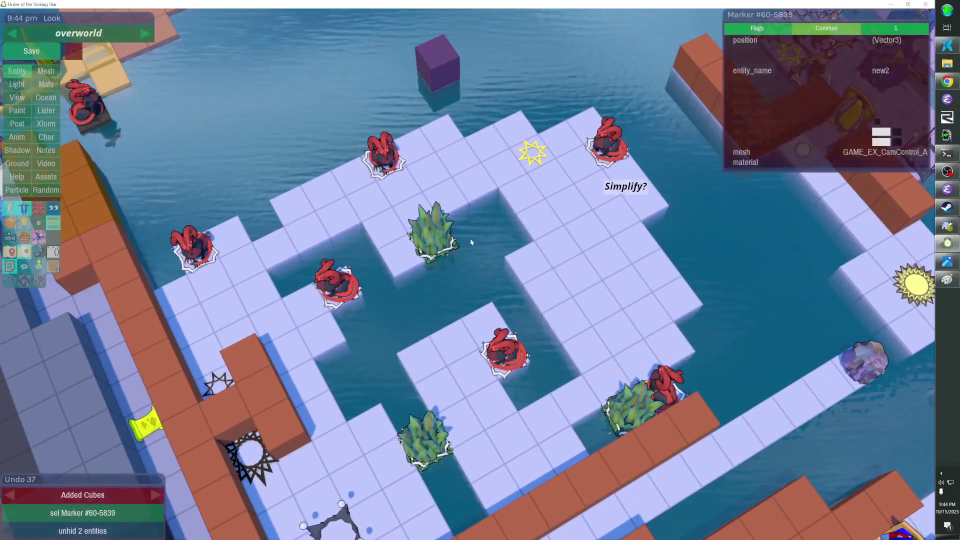
{"action": "left_click", "coordinate": [520, 231]}
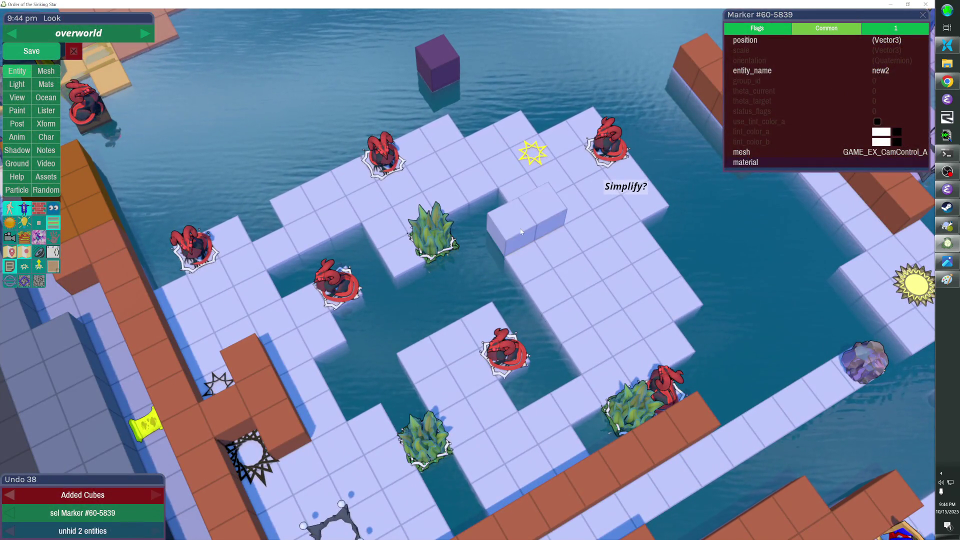
{"action": "left_click", "coordinate": [502, 231]}
Step: Remove a floor cube, then test removing and restoring one beside the central water in top-down view
{"action": "left_click_drag", "start_coordinate": [502, 226], "coordinate": [445, 221]}
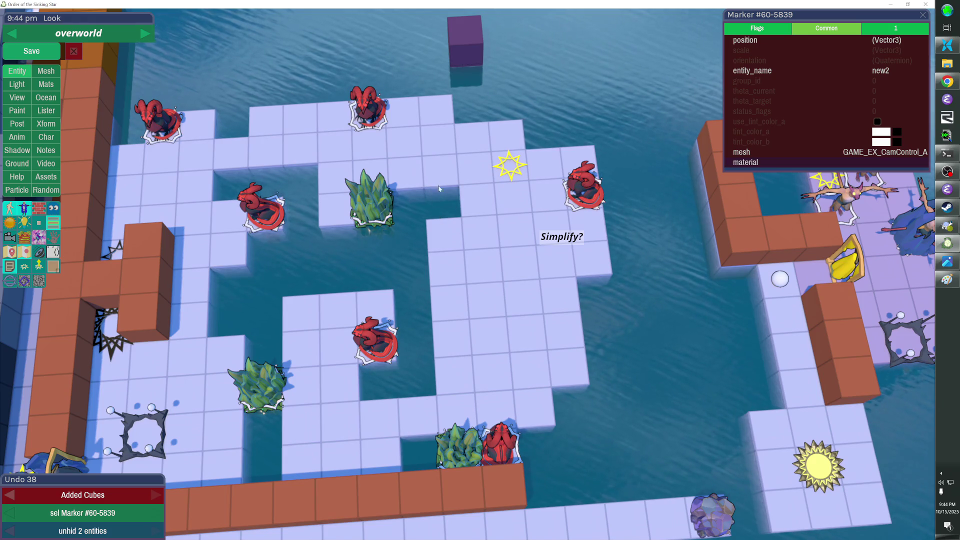
{"action": "left_click", "coordinate": [447, 234]}
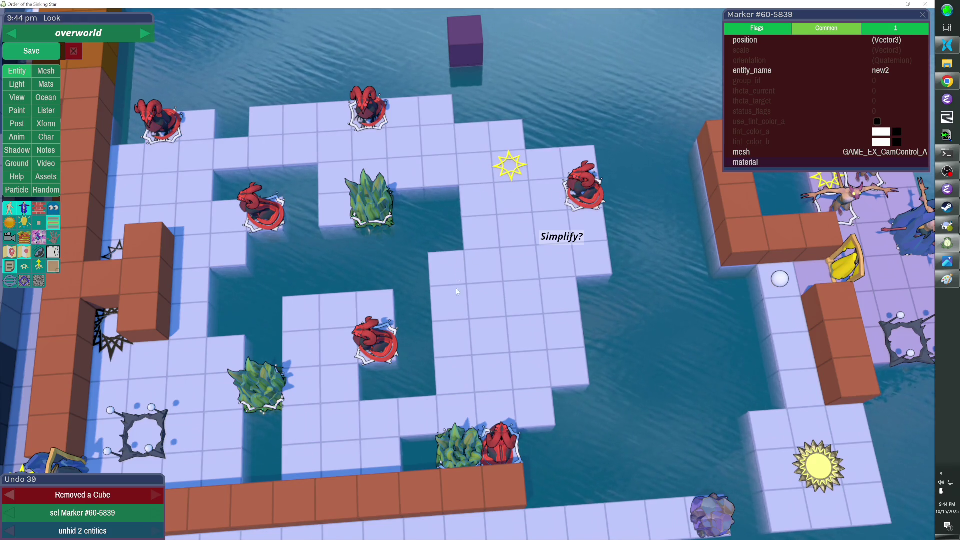
{"action": "left_click_drag", "start_coordinate": [563, 301], "coordinate": [535, 299]}
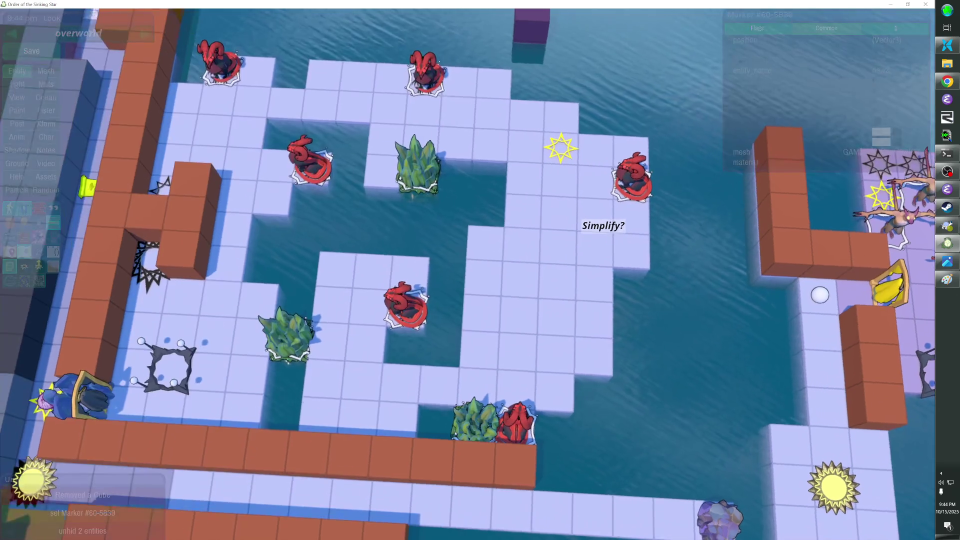
{"action": "scroll", "coordinate": [466, 273], "scroll_direction": "up", "scroll_amount": 3}
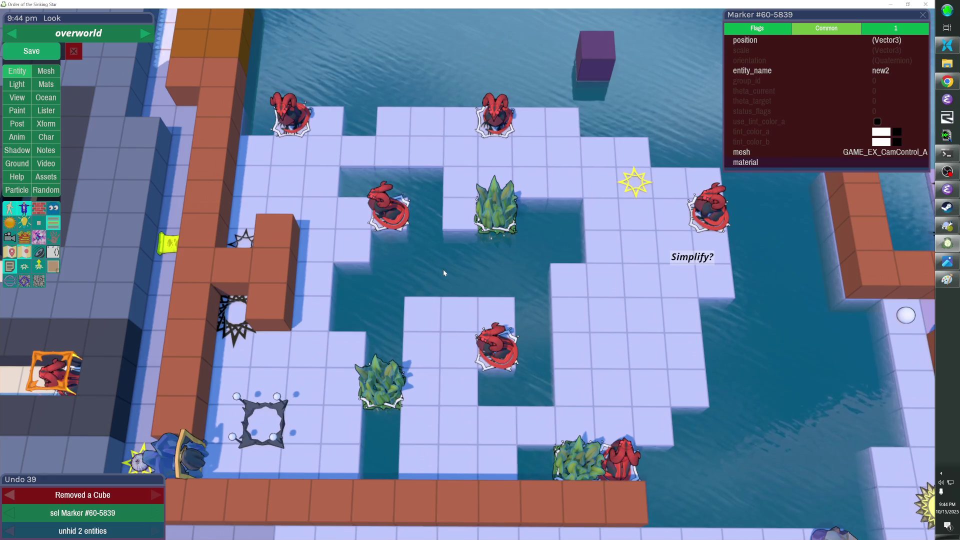
{"action": "left_click", "coordinate": [370, 250]}
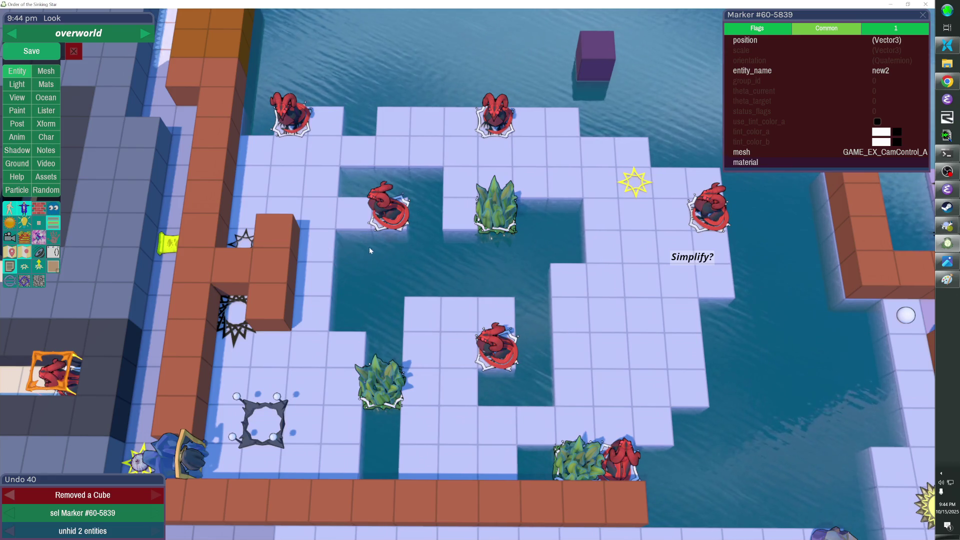
{"action": "left_click", "coordinate": [353, 250]}
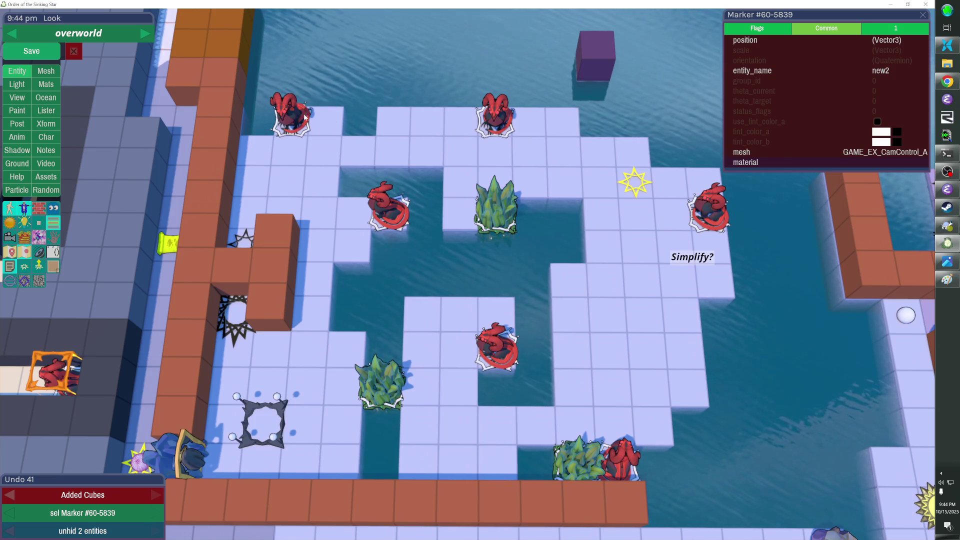
Step: Add and undo two cubes by the top-left red creature, then remove two top-edge floor cubes
{"action": "left_click", "coordinate": [251, 123]}
{"action": "left_click", "coordinate": [247, 125]}
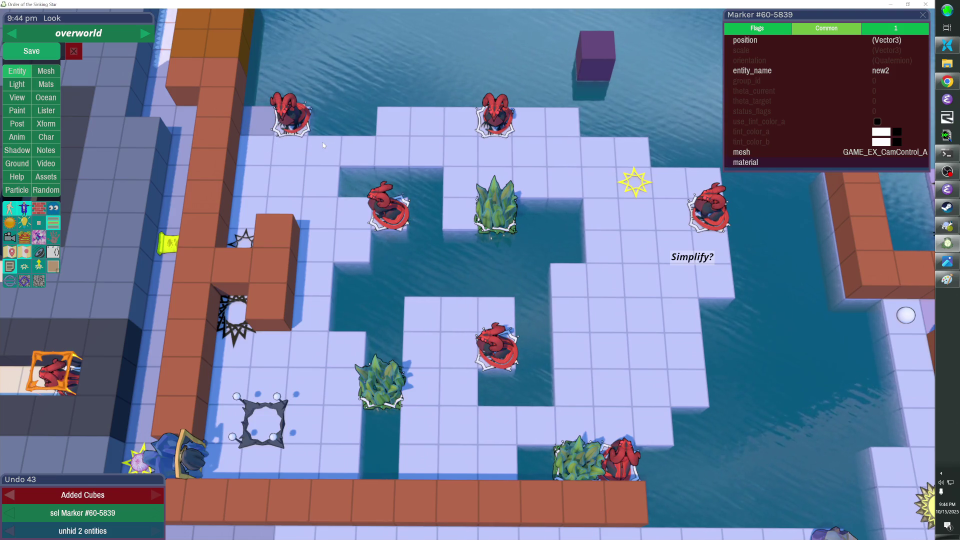
{"action": "key", "text": "ctrl+z"}
{"action": "key", "text": "ctrl+z"}
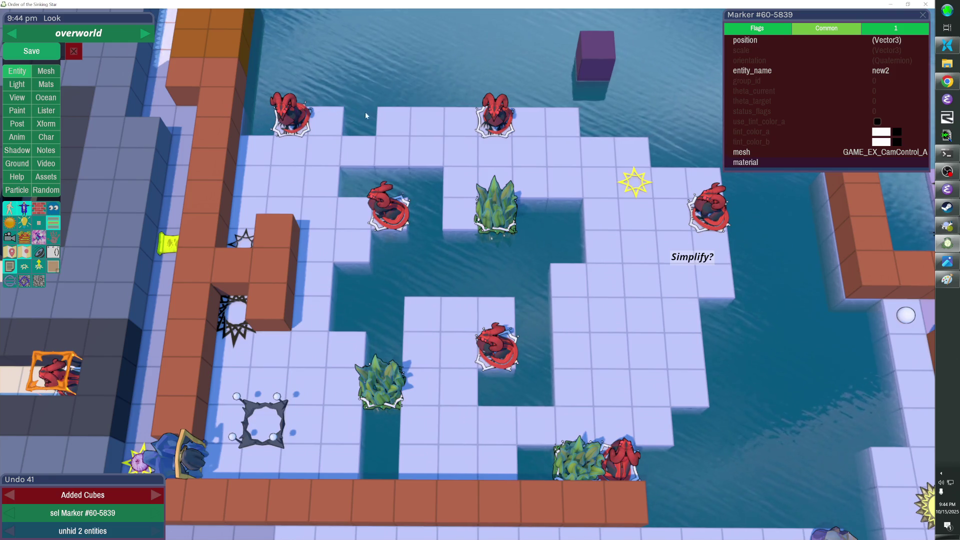
{"action": "left_click", "coordinate": [392, 119]}
{"action": "left_click", "coordinate": [426, 123]}
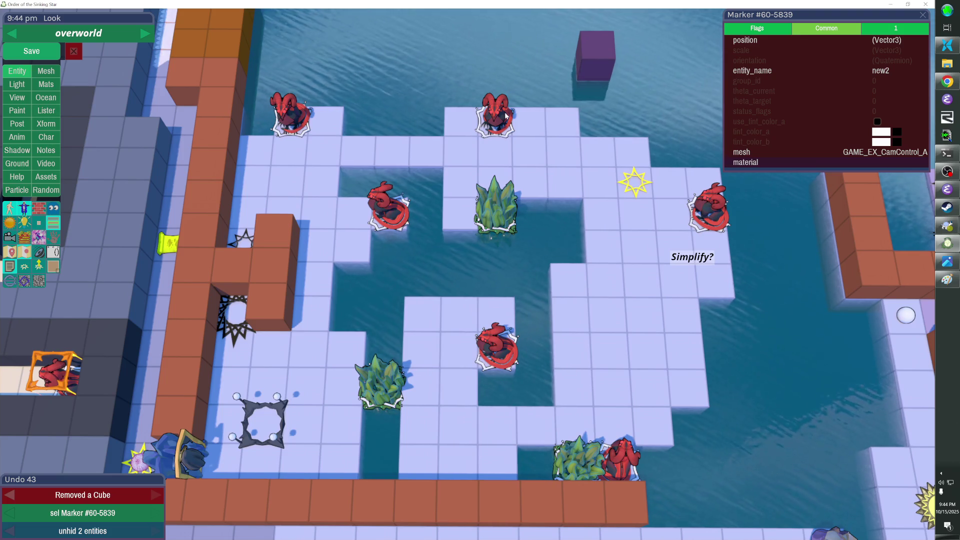
Step: Undo the top-edge removals, trial-remove and restore three top-edge cubes, then remove the central block's corner cube
{"action": "key", "text": "ctrl+z"}
{"action": "key", "text": "ctrl+z"}
{"action": "key", "text": "ctrl+y"}
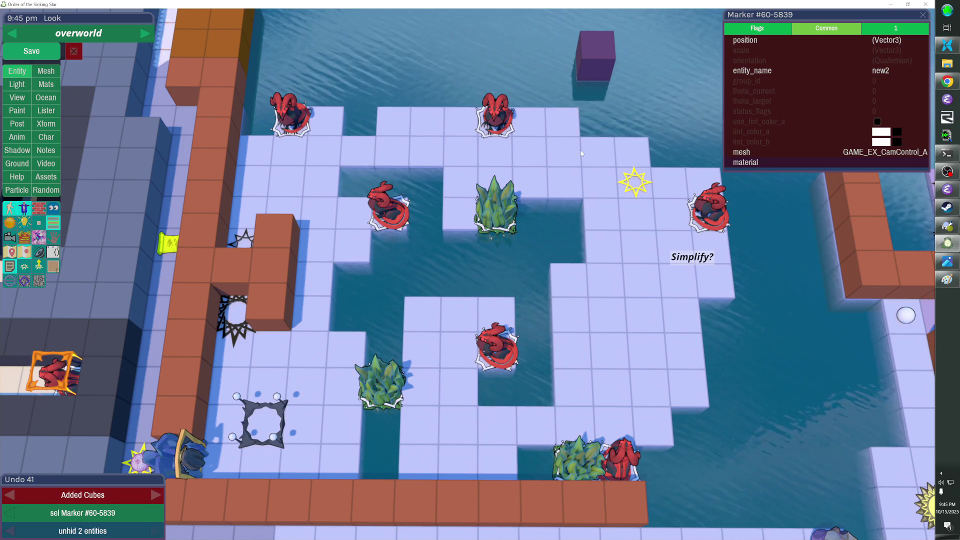
{"action": "left_click", "coordinate": [464, 123]}
{"action": "left_click", "coordinate": [426, 123]}
{"action": "left_click", "coordinate": [394, 123]}
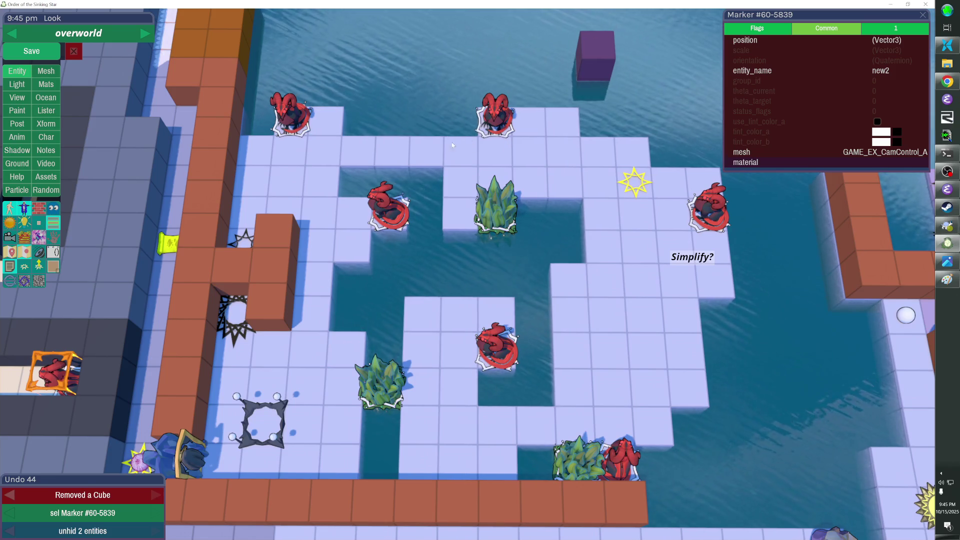
{"action": "key", "text": "ctrl+z"}
{"action": "key", "text": "ctrl+z"}
{"action": "key", "text": "ctrl+z"}
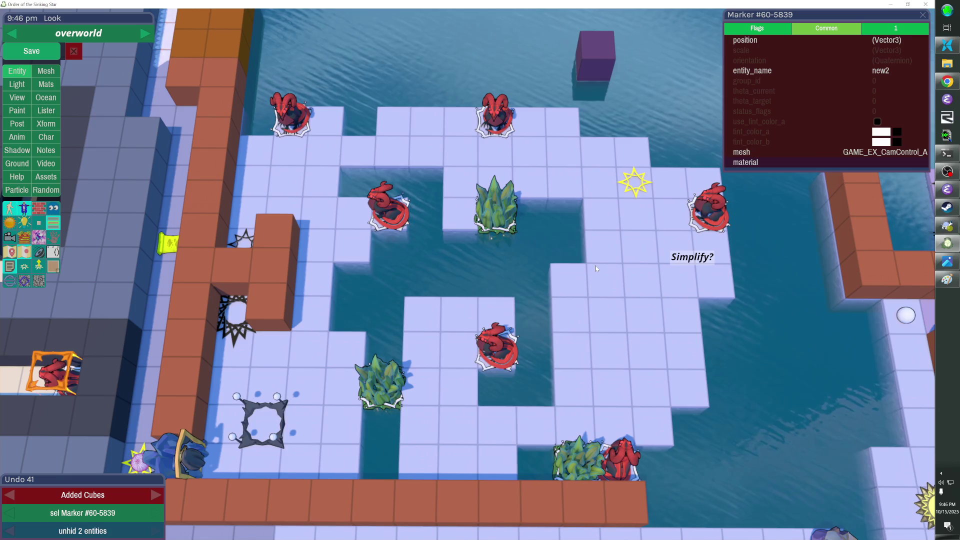
{"action": "left_click", "coordinate": [416, 316]}
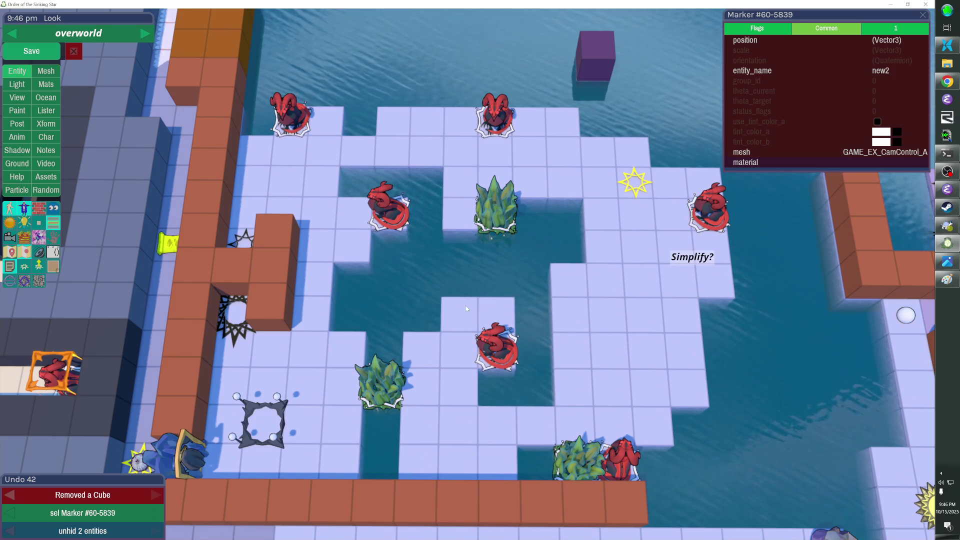
Step: Remove the central block's top-left corner cube again plus two top-edge floor cubes
{"action": "key", "text": "ctrl+z"}
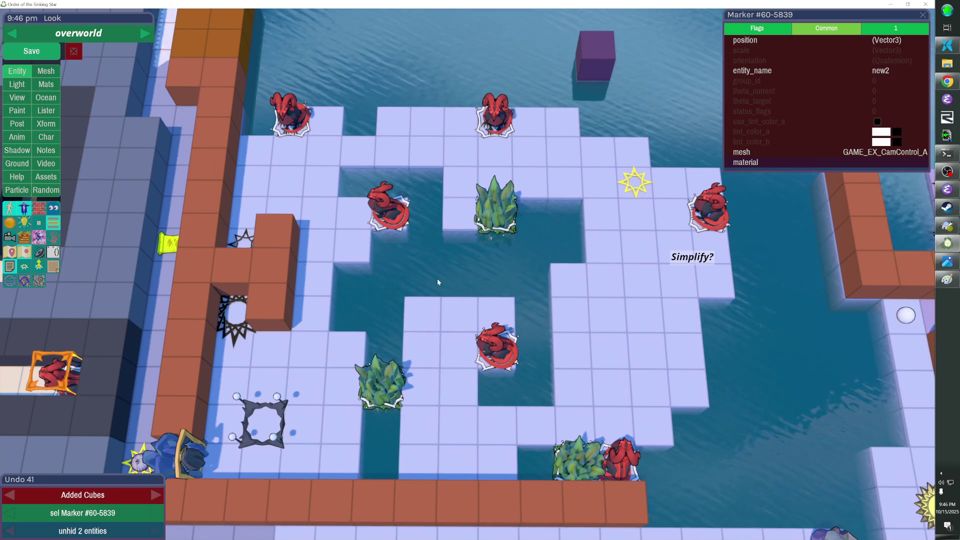
{"action": "left_click", "coordinate": [434, 322]}
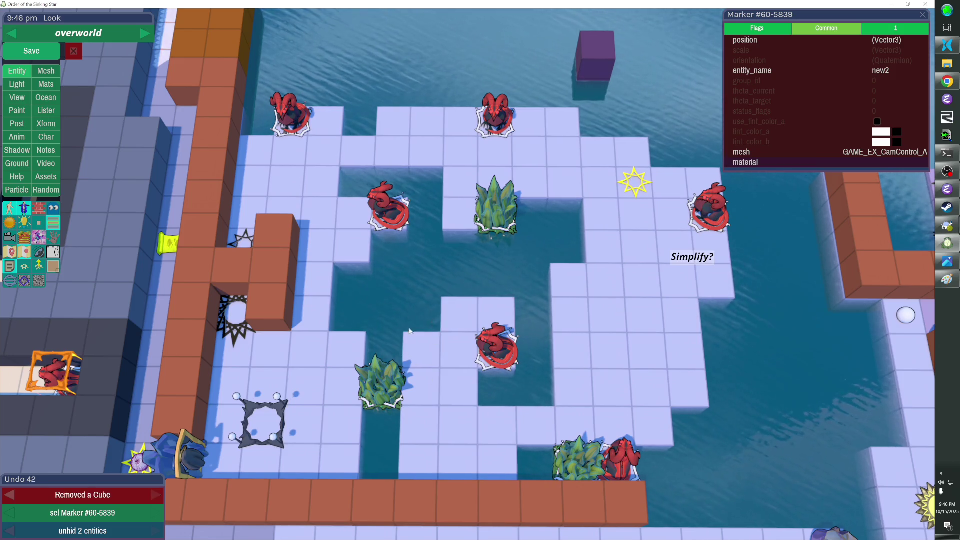
{"action": "left_click", "coordinate": [415, 154]}
{"action": "left_click", "coordinate": [431, 153]}
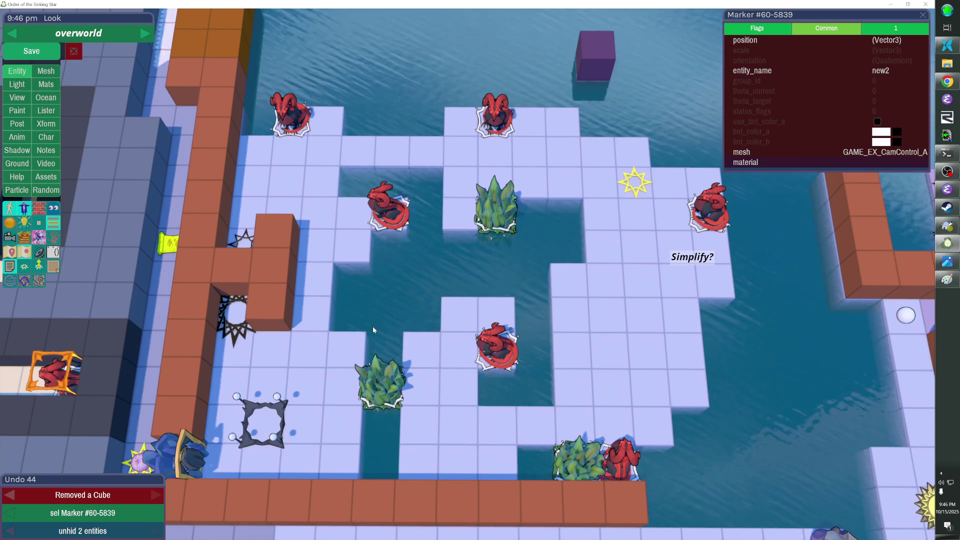
{"action": "key", "text": "Tab"}
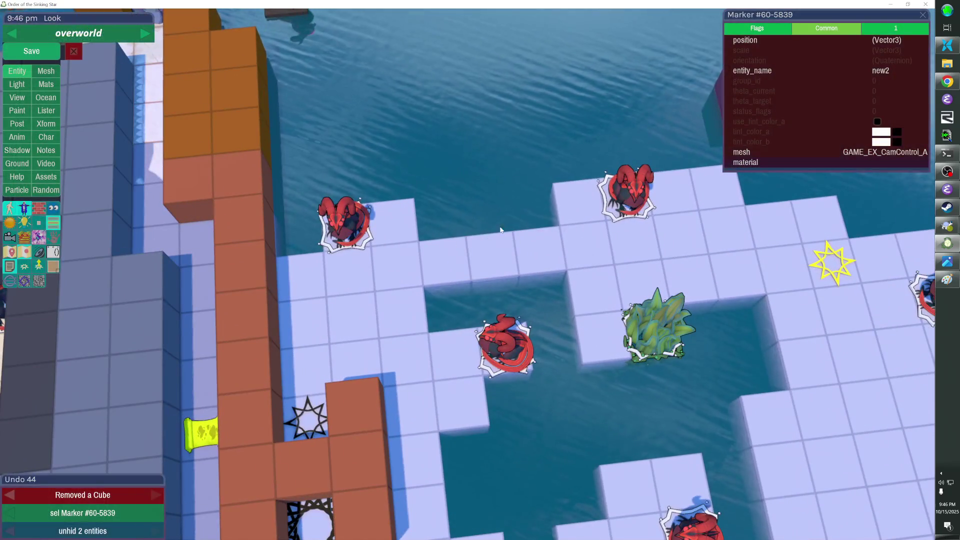
Step: Fill the top-edge gap with a new row of cubes, then delete two extra cubes from it
{"action": "left_click_drag", "start_coordinate": [463, 227], "coordinate": [463, 228]}
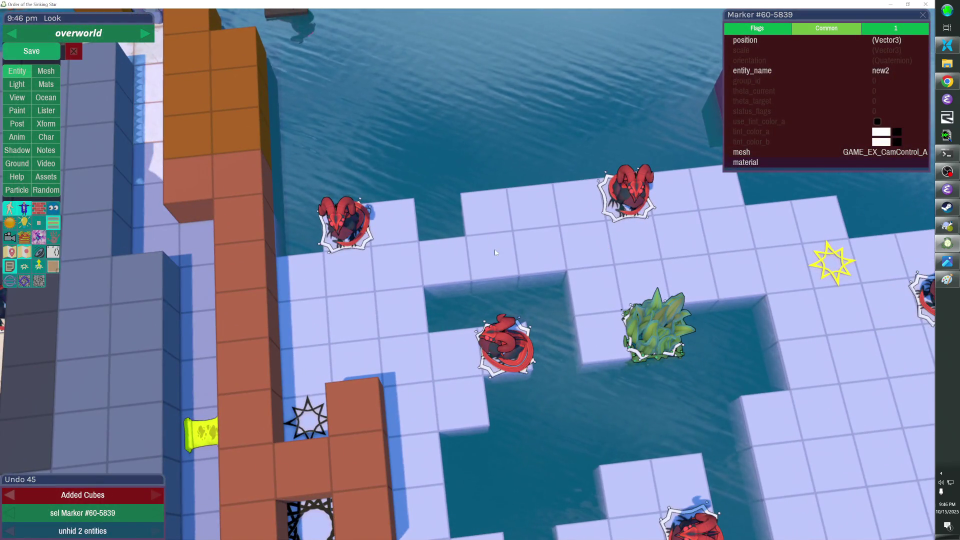
{"action": "right_click", "coordinate": [504, 280]}
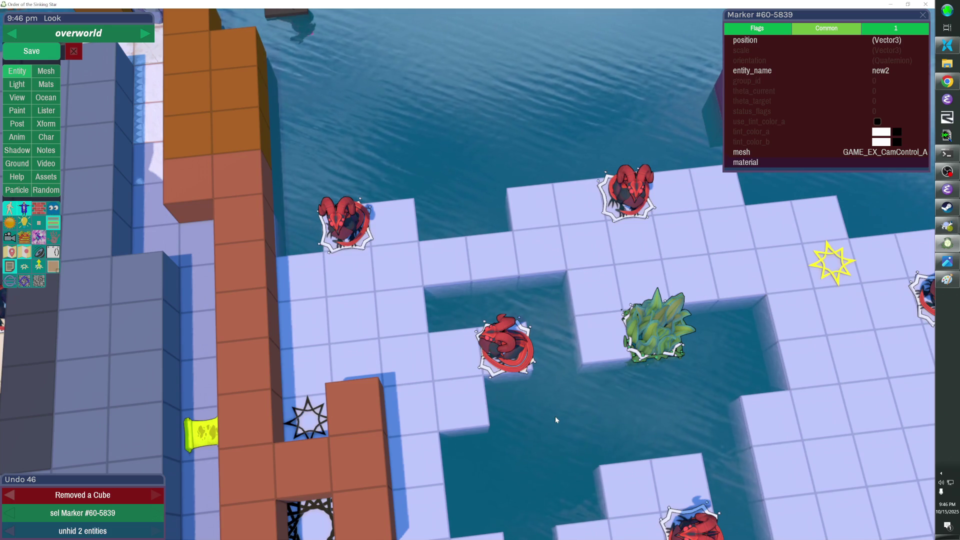
{"action": "right_click", "coordinate": [531, 224]}
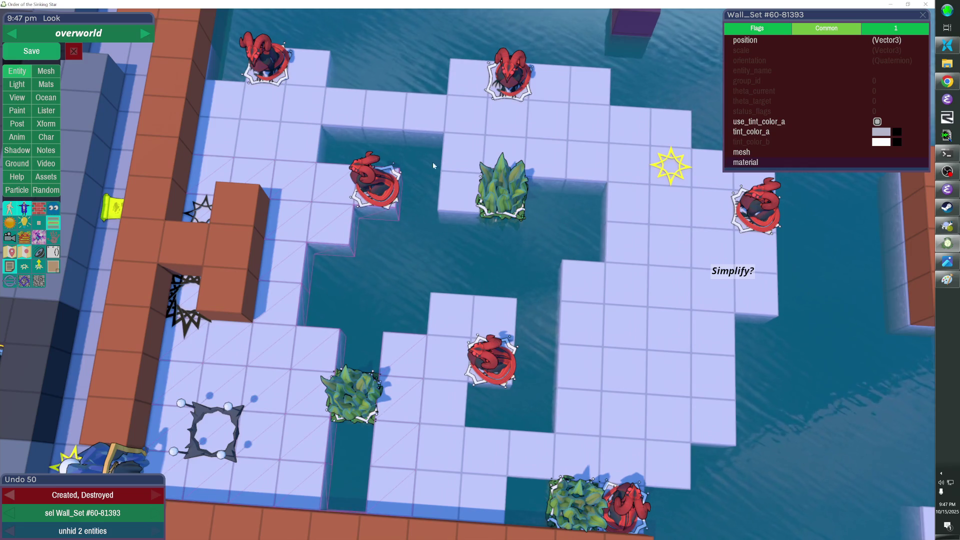
Step: Tint the new top-edge wall set's tint_color_a dark brown, then enter four_horsemen from its star
{"action": "left_click", "coordinate": [407, 115]}
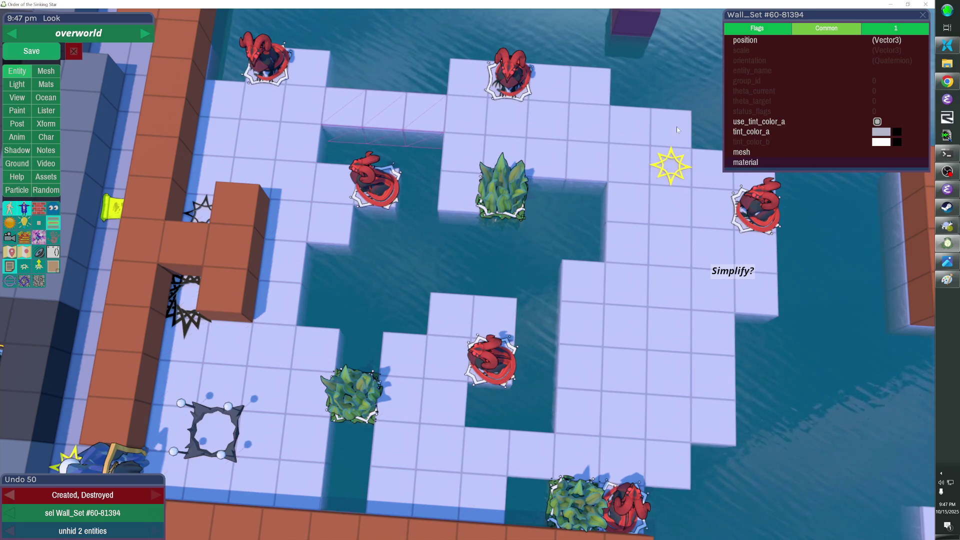
{"action": "left_click", "coordinate": [881, 132]}
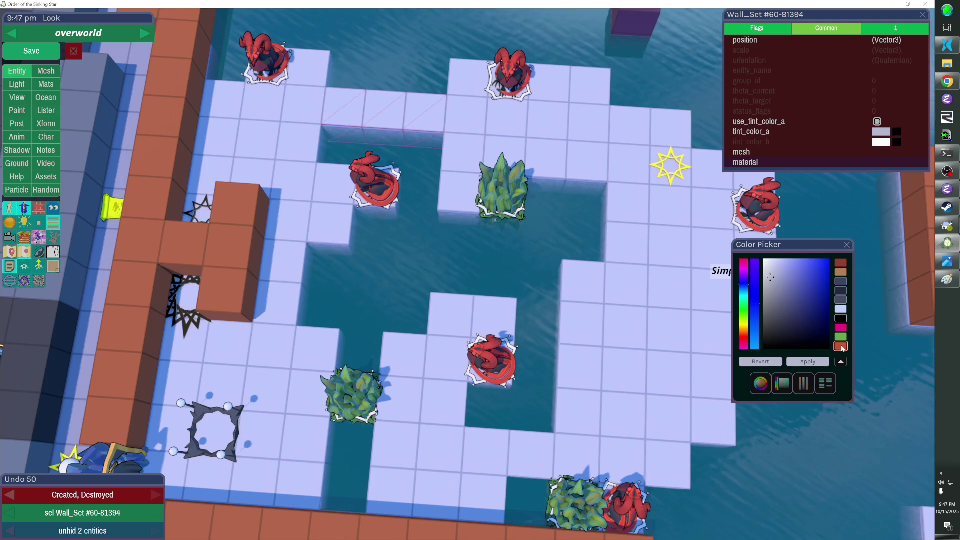
{"action": "left_click", "coordinate": [841, 346]}
{"action": "mouse_move", "coordinate": [808, 295]}
{"action": "left_mouse_down"}
{"action": "mouse_move", "coordinate": [797, 317]}
{"action": "mouse_move", "coordinate": [812, 330]}
{"action": "mouse_move", "coordinate": [772, 328]}
{"action": "left_mouse_up"}
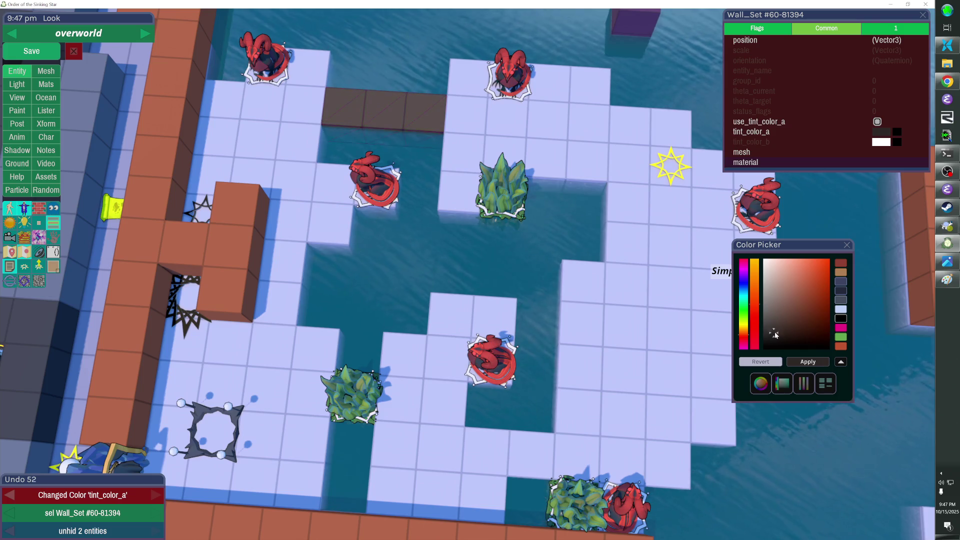
{"action": "left_click", "coordinate": [700, 280]}
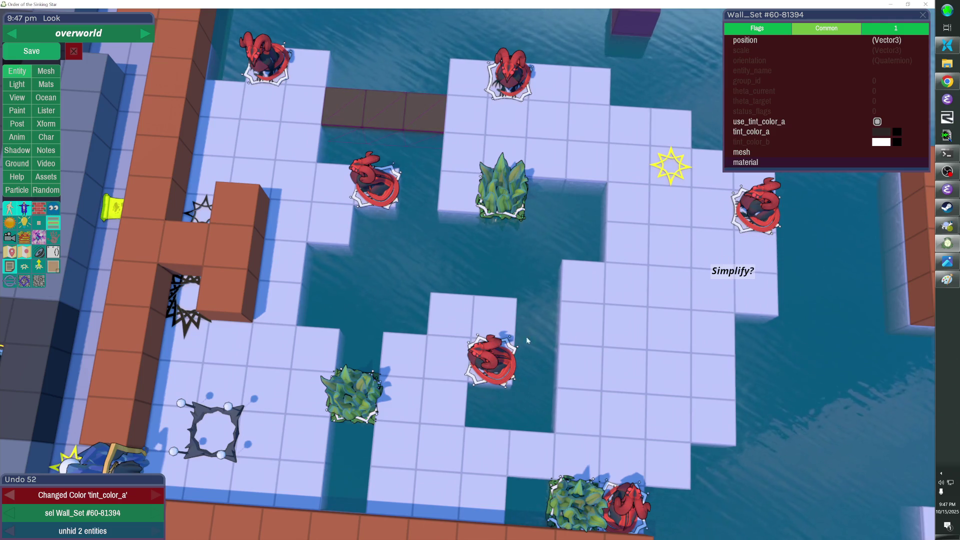
{"action": "left_click", "coordinate": [680, 174]}
{"action": "double_click", "coordinate": [680, 174]}
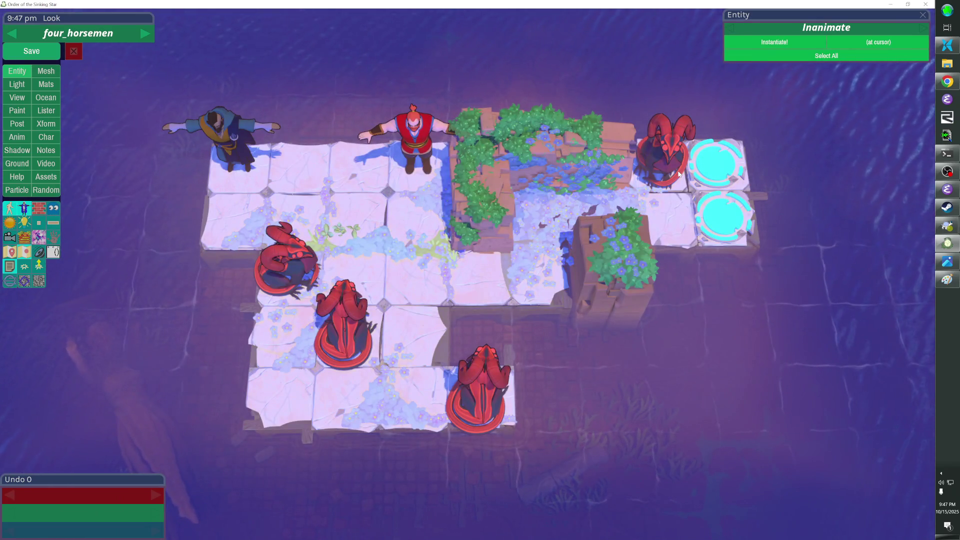
Step: Peek into put_down_roots_v3 from the overworld, then open prisoners_dilemma_alt from its star
{"action": "key", "text": "Escape"}
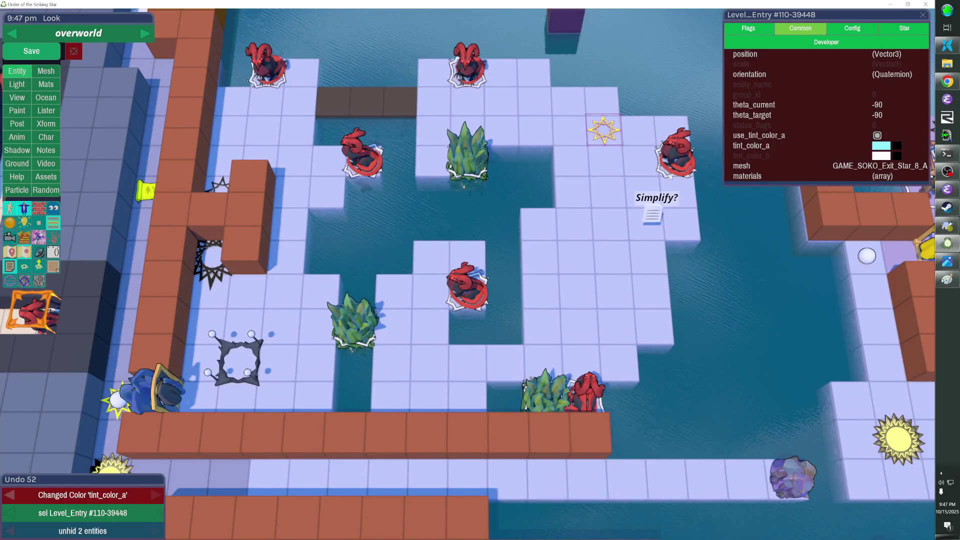
{"action": "left_click", "coordinate": [324, 171]}
{"action": "double_click", "coordinate": [324, 171]}
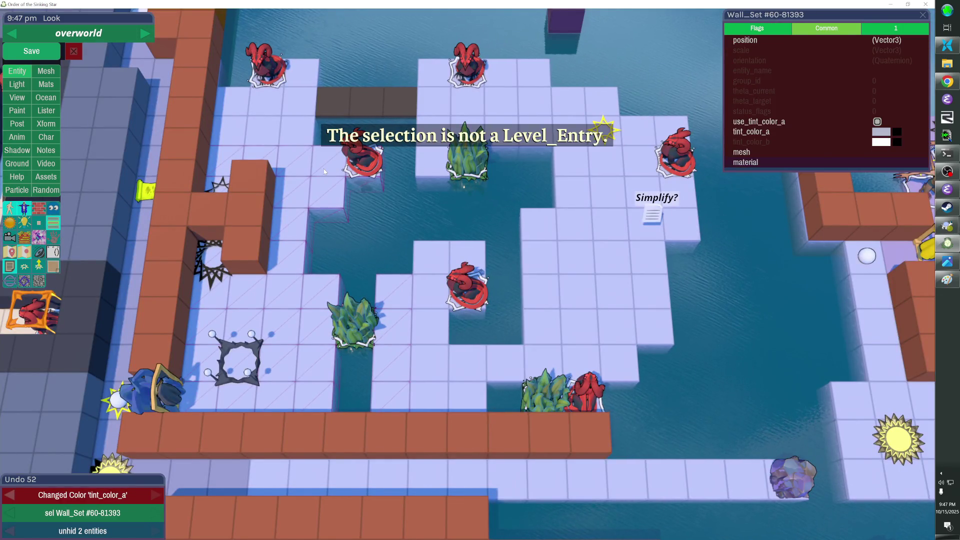
{"action": "double_click", "coordinate": [216, 189]}
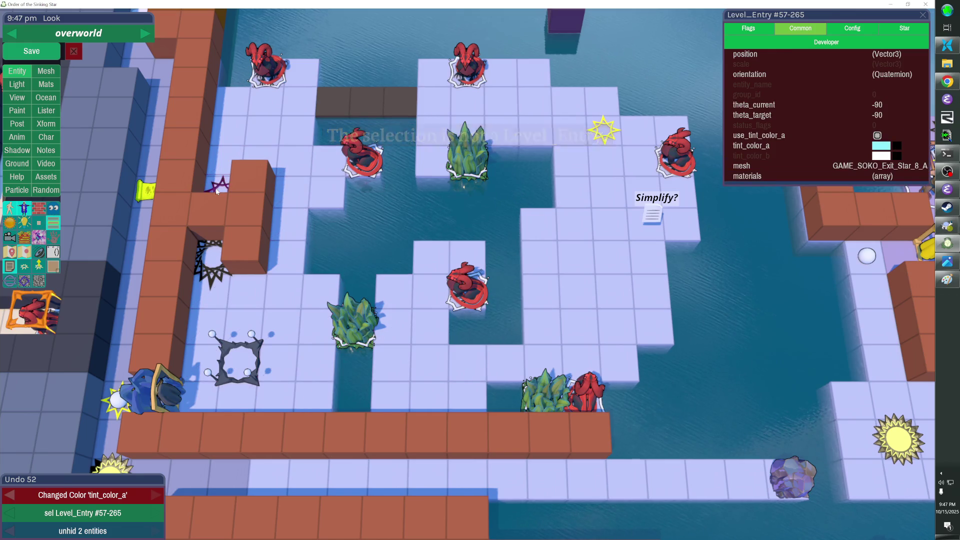
{"action": "key", "text": "Escape"}
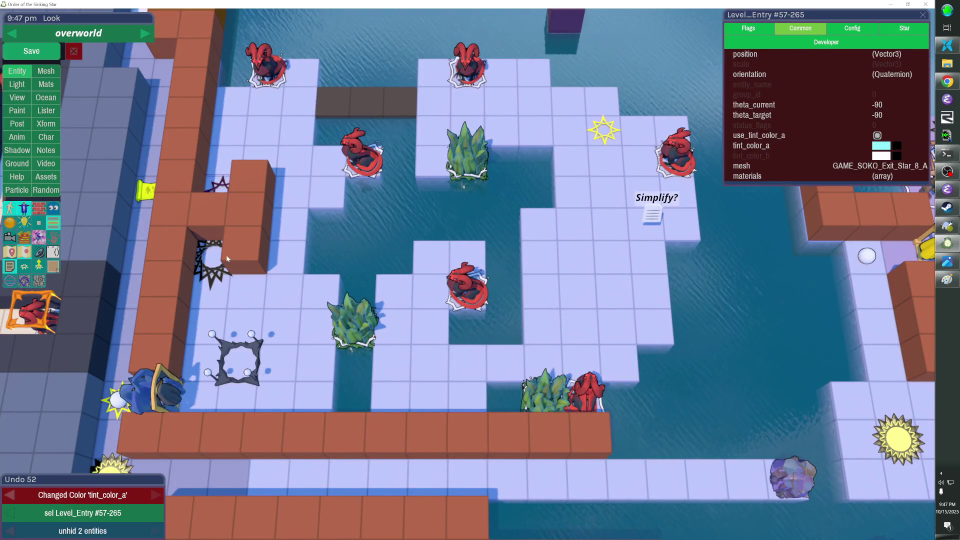
{"action": "double_click", "coordinate": [212, 263]}
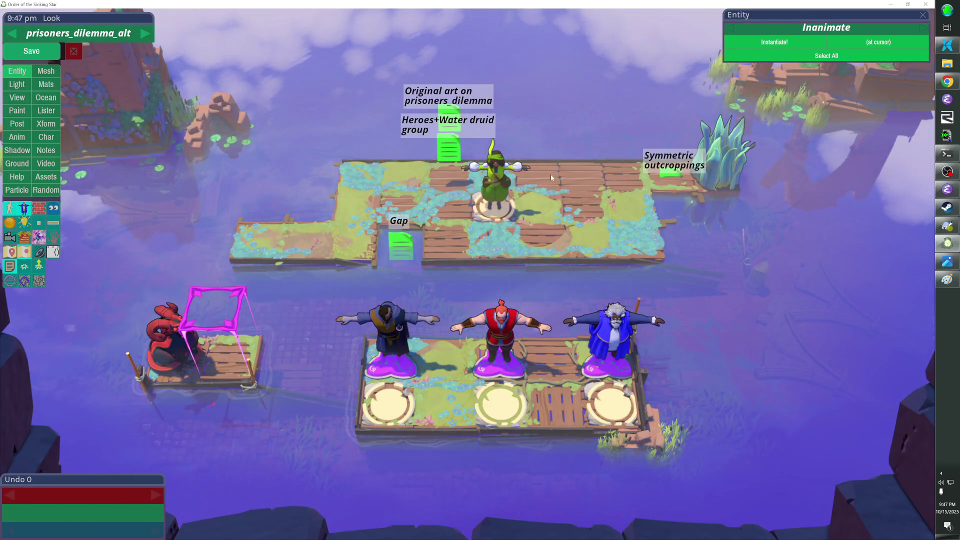
Step: Select and copy the four wooden plank pieces, then step back through level history toward the overworld
{"action": "left_click", "coordinate": [551, 175]}
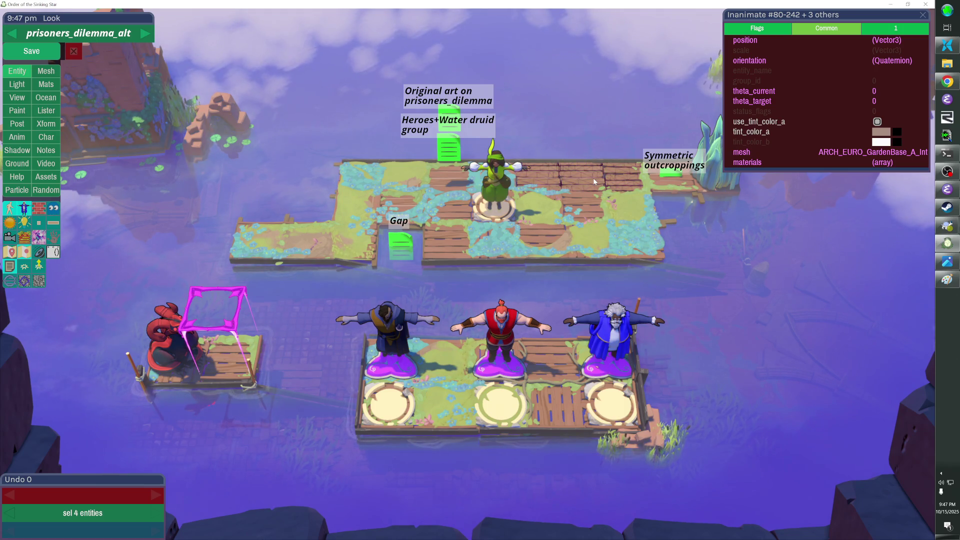
{"action": "key", "text": "Page_Down"}
{"action": "key", "text": "Page_Down"}
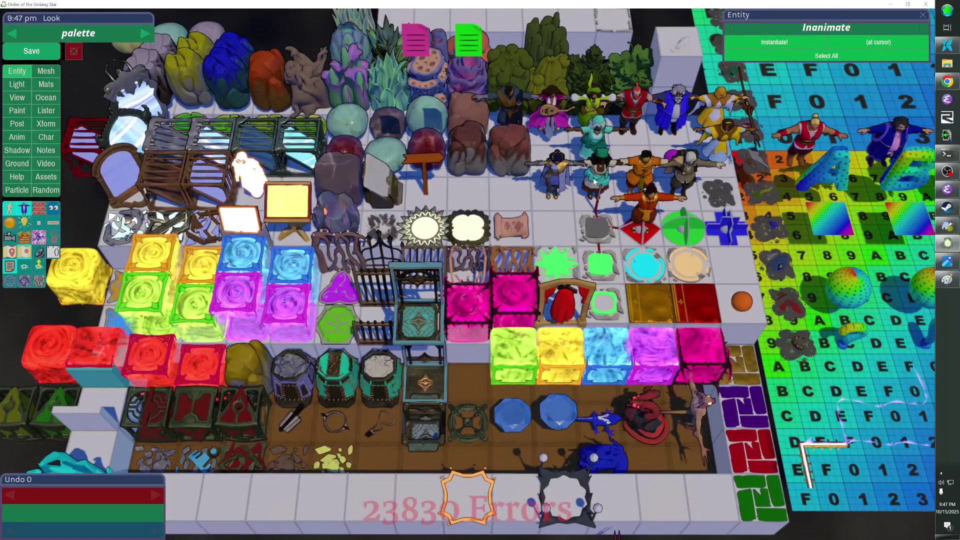
{"action": "key", "text": "Page_Down"}
{"action": "key", "text": "Page_Down"}
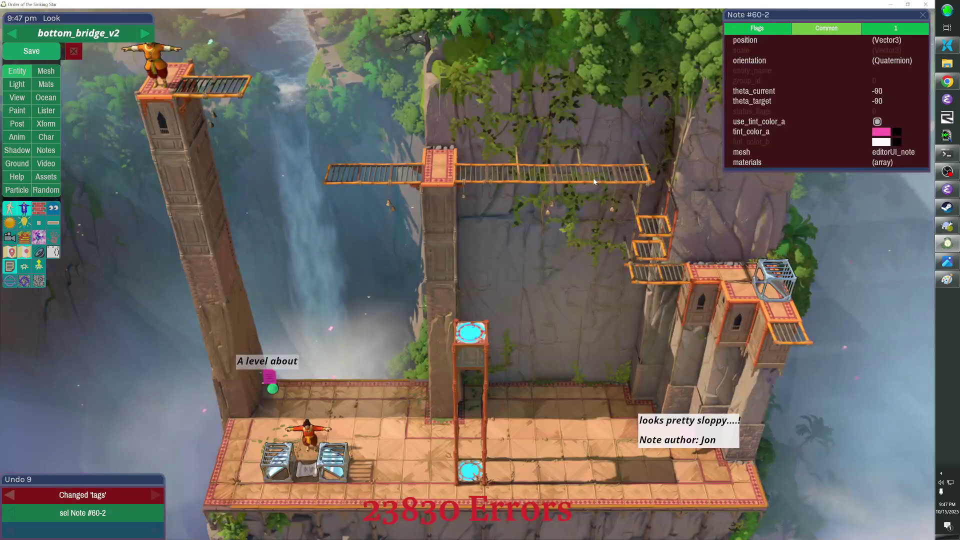
{"action": "key", "text": "Page_Down"}
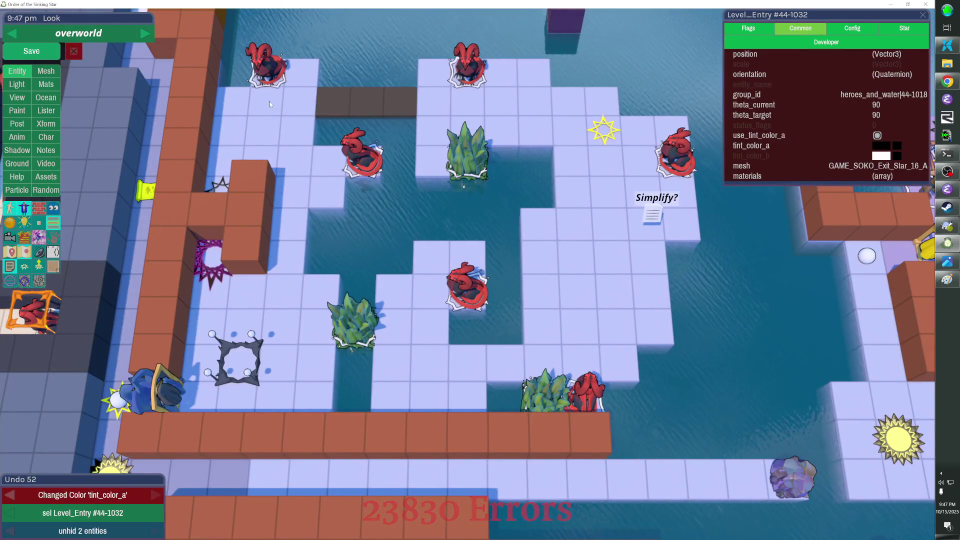
Step: Paste plank copies onto the left island, nudging each down to form a walkway bridge
{"action": "key", "text": "ctrl+v"}
{"action": "left_click", "coordinate": [307, 125]}
{"action": "key", "text": "ctrl+v"}
{"action": "key", "text": "Down"}
{"action": "key", "text": "Down"}
{"action": "key", "text": "Down"}
{"action": "key", "text": "ctrl+v"}
{"action": "key", "text": "Down"}
{"action": "key", "text": "Down"}
{"action": "key", "text": "Down"}
{"action": "key", "text": "ctrl+v"}
{"action": "key", "text": "Right"}
{"action": "key", "text": "Down"}
Step: Add more plank copies beside and above the bridge, deselect, and switch to four_horsemen
{"action": "key", "text": "ctrl+v"}
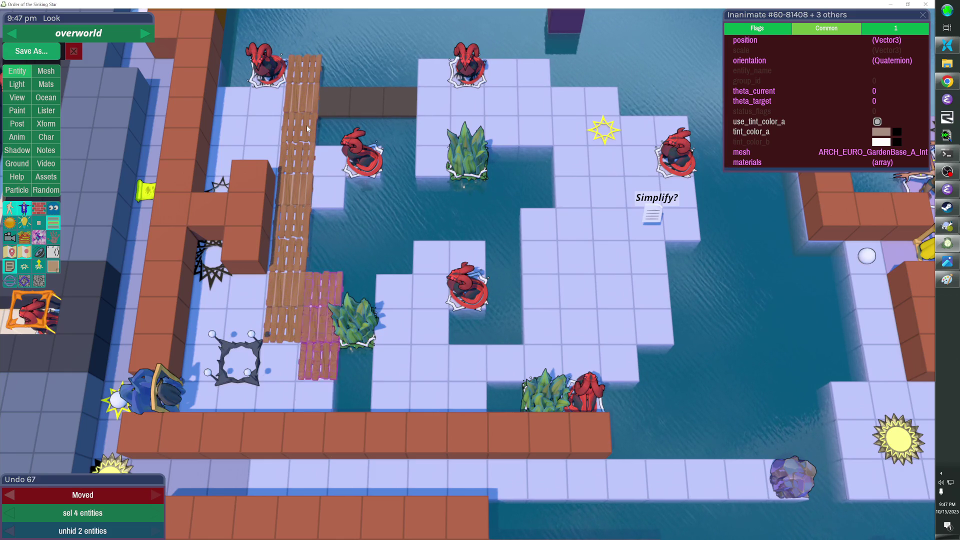
{"action": "key", "text": "Left"}
{"action": "key", "text": "Left"}
{"action": "key", "text": "Left"}
{"action": "key", "text": "ctrl+v"}
{"action": "key", "text": "Up"}
{"action": "key", "text": "Up"}
{"action": "key", "text": "Up"}
{"action": "key", "text": "Up"}
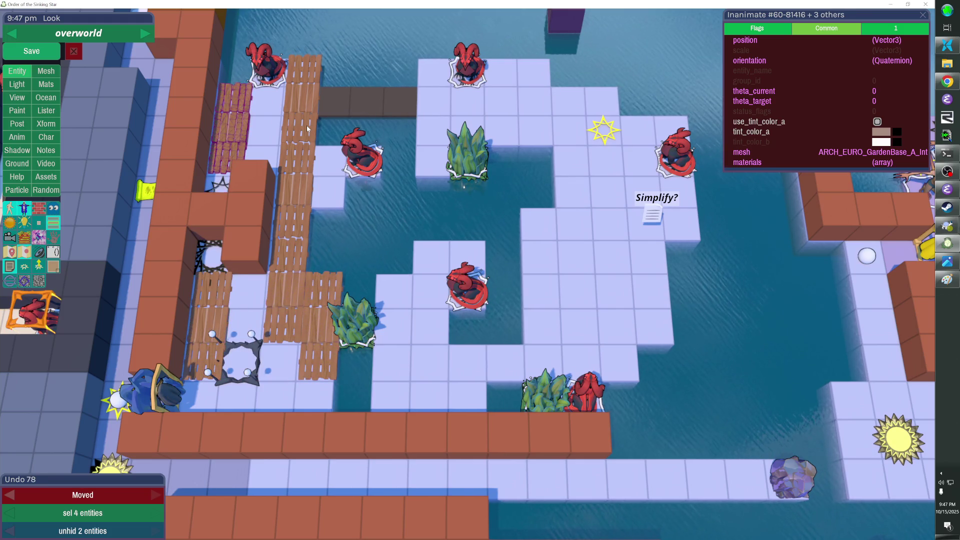
{"action": "key", "text": "ctrl+v"}
{"action": "key", "text": "Right"}
{"action": "key", "text": "Escape"}
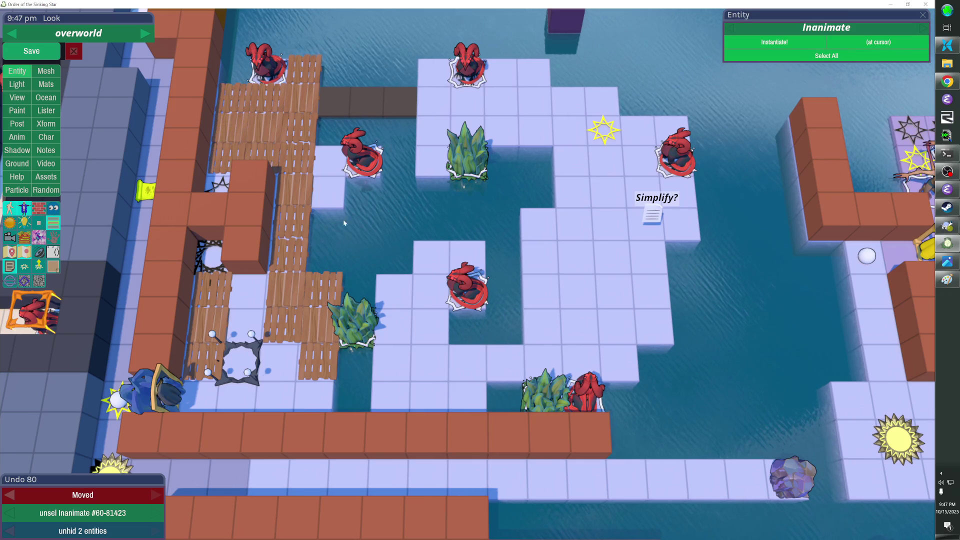
{"action": "key", "text": "Return"}
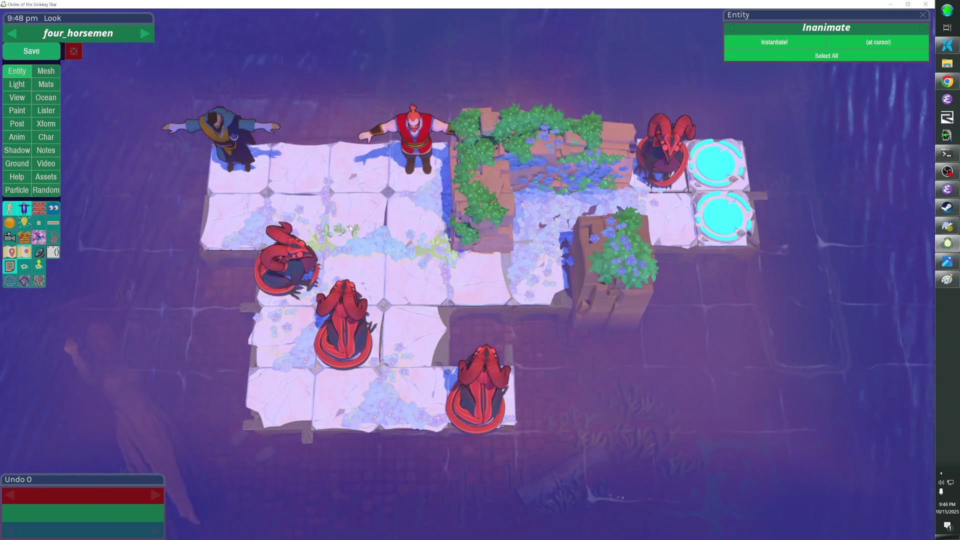
Step: Copy cracked stone floor tiles from four_horsemen and paste them beside the overworld's Simplify? note
{"action": "left_click", "coordinate": [356, 197]}
{"action": "left_click", "coordinate": [397, 220], "text": "shift"}
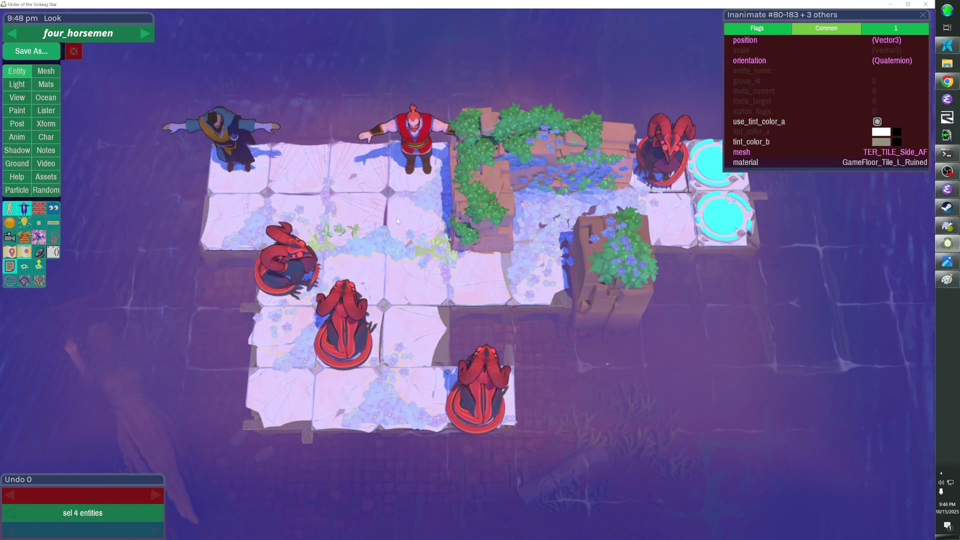
{"action": "left_click", "coordinate": [408, 276], "text": "shift"}
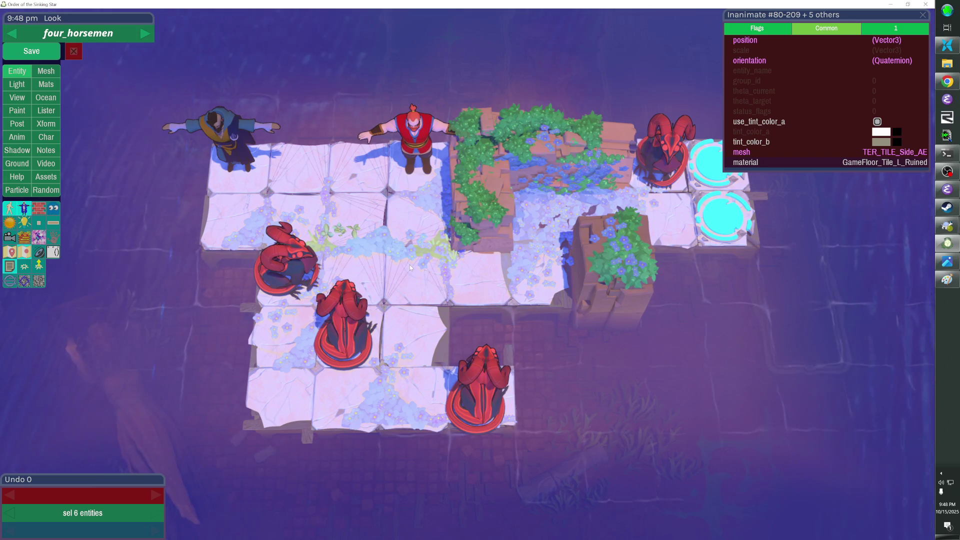
{"action": "key", "text": "Escape"}
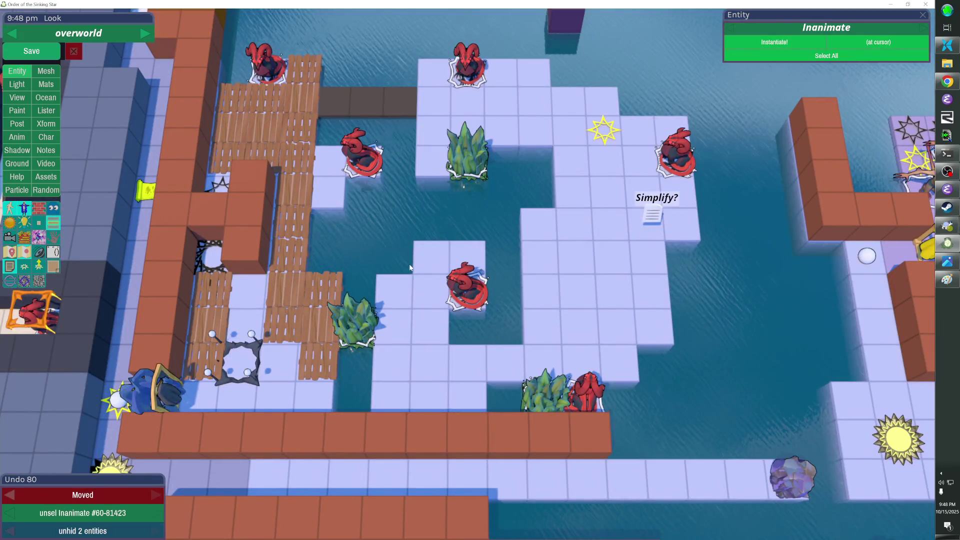
{"action": "key", "text": "ctrl+v"}
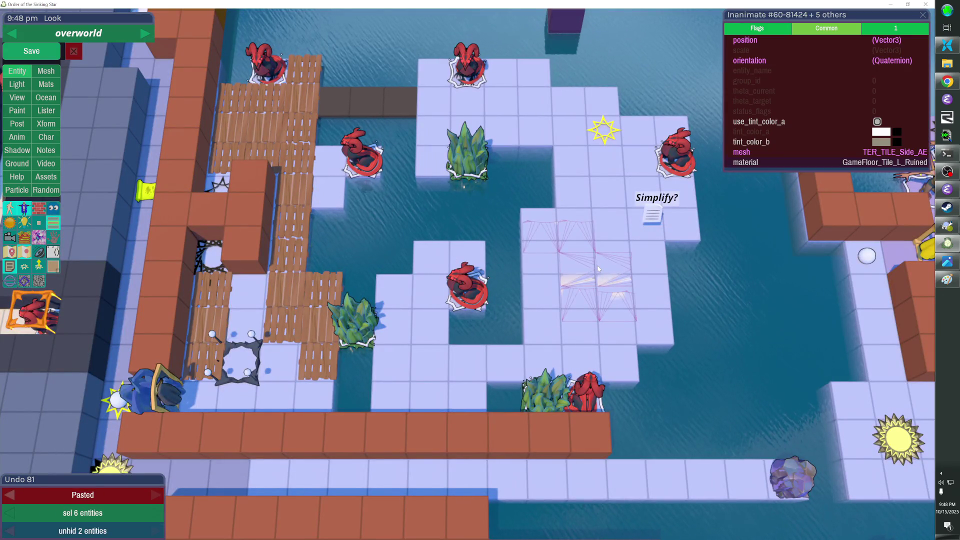
{"action": "key", "text": "m"}
{"action": "left_click_drag", "start_coordinate": [590, 250], "coordinate": [555, 294]}
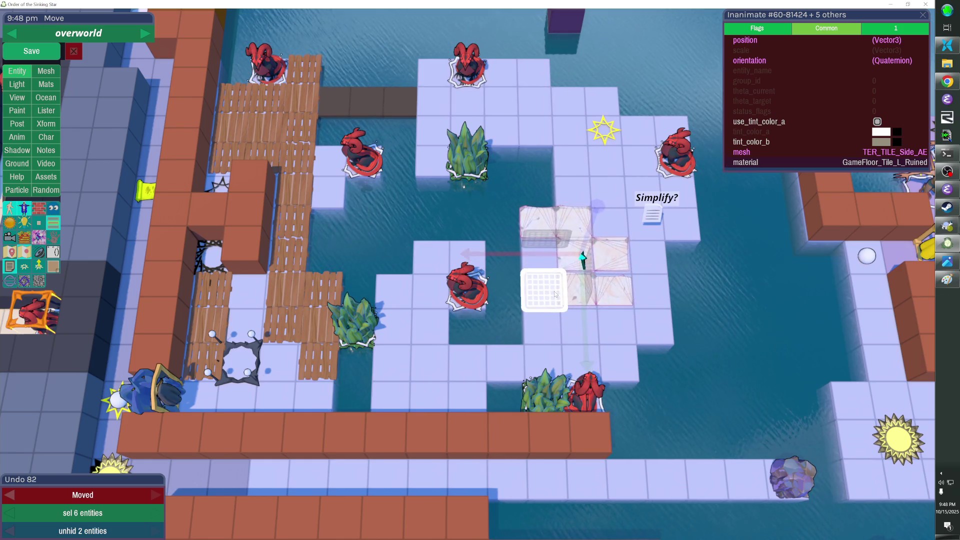
Step: Paste two more stone tile copies, one near the star and one on the lower central island
{"action": "key", "text": "ctrl+v"}
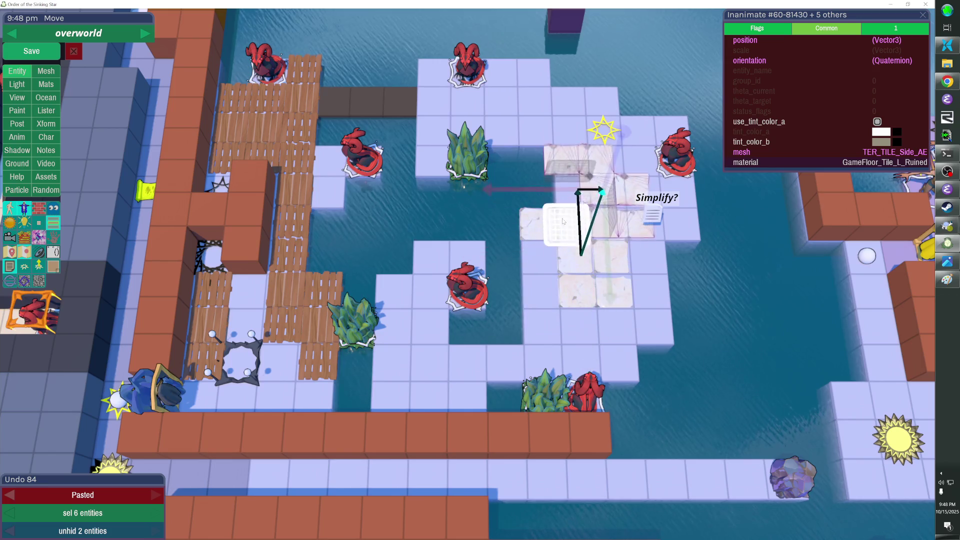
{"action": "left_click_drag", "start_coordinate": [562, 221], "coordinate": [548, 221]}
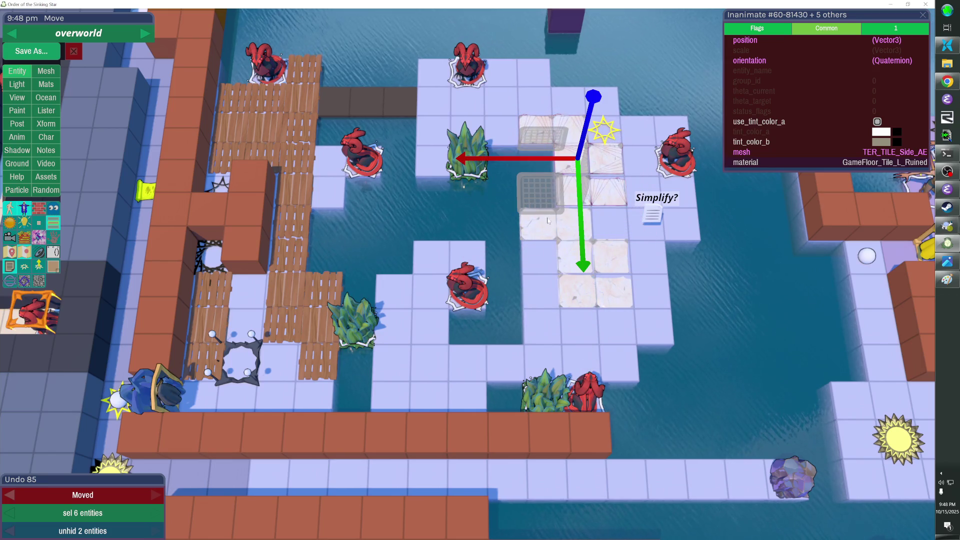
{"action": "key", "text": "ctrl+v"}
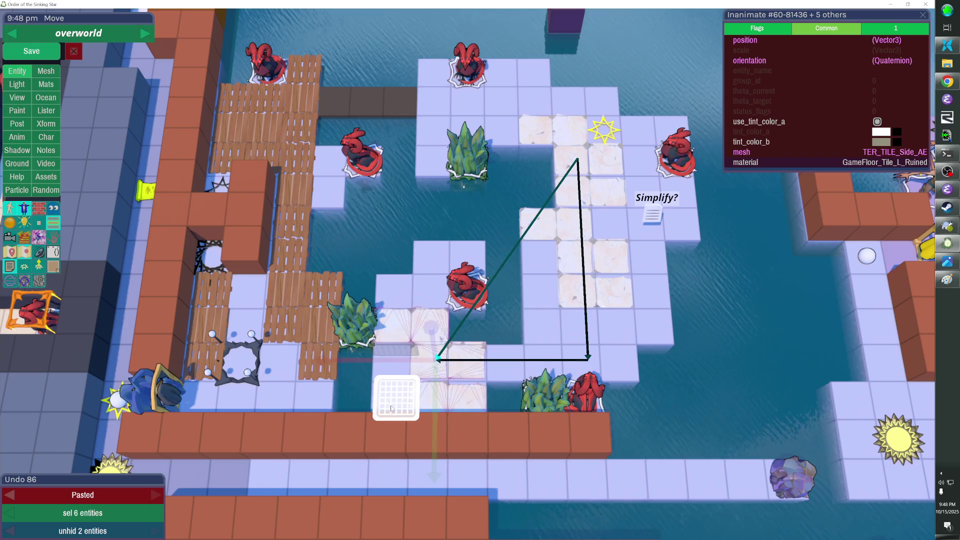
{"action": "left_click", "coordinate": [392, 409]}
{"action": "key", "text": "w"}
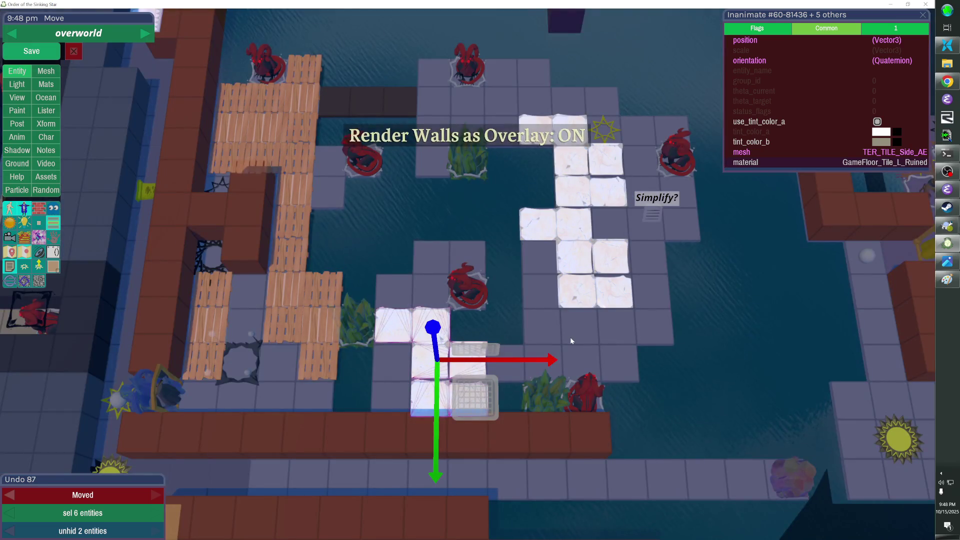
{"action": "key", "text": "w"}
{"action": "key", "text": "Escape"}
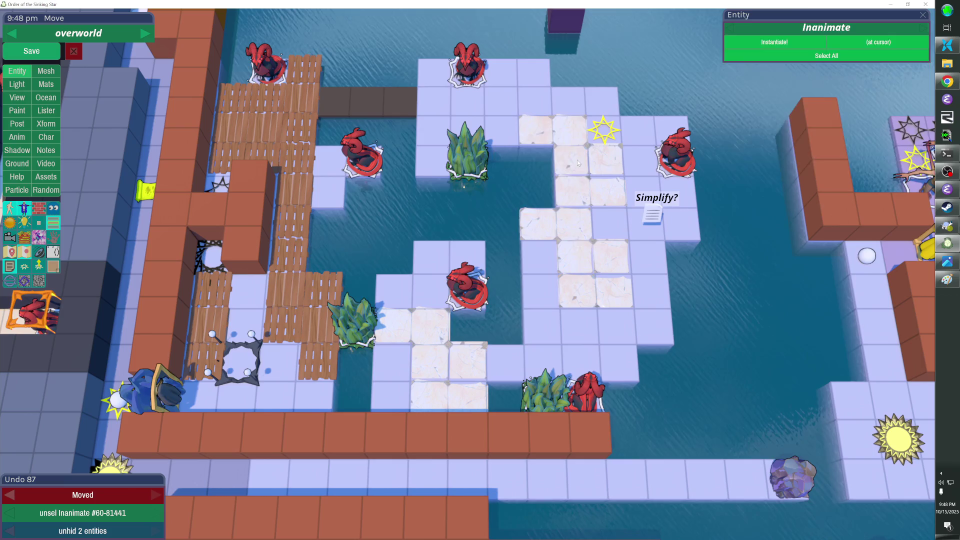
Step: Copy a 2x2 block of stone tiles onto the top island, lower central island and Simplify? gap
{"action": "left_click", "coordinate": [577, 160]}
{"action": "left_click_drag", "start_coordinate": [615, 150], "coordinate": [567, 196]}
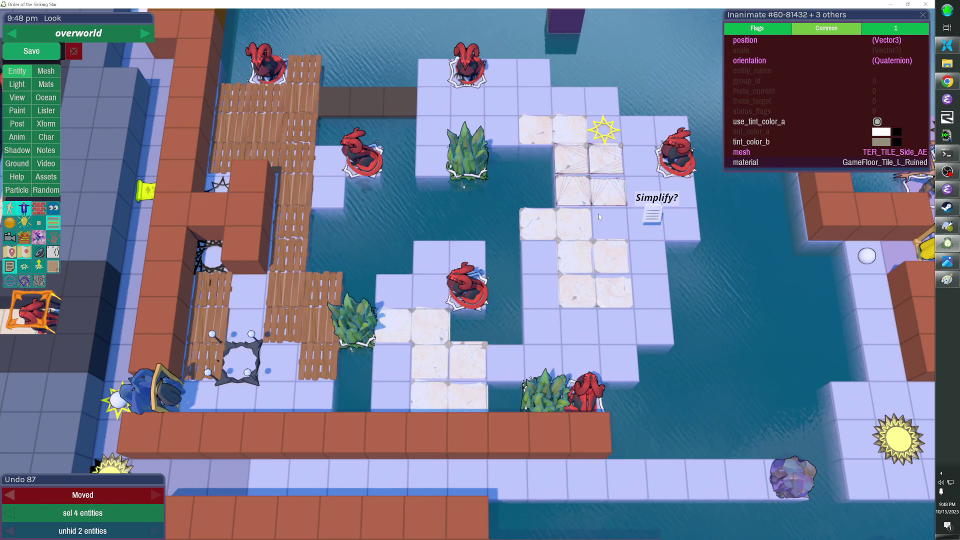
{"action": "key", "text": "ctrl+v"}
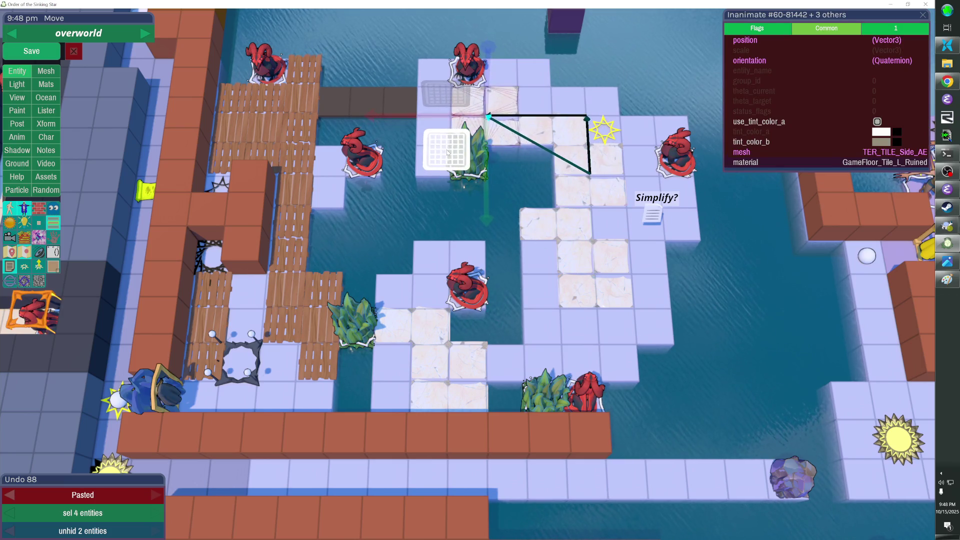
{"action": "left_click", "coordinate": [447, 153]}
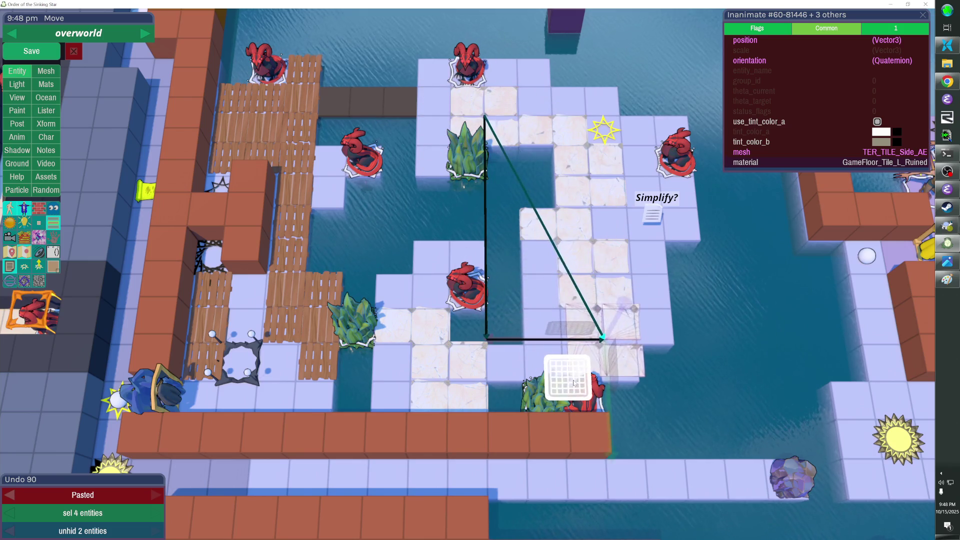
{"action": "left_click", "coordinate": [572, 382]}
{"action": "left_click_drag", "start_coordinate": [580, 376], "coordinate": [643, 235]}
{"action": "key", "text": "Escape"}
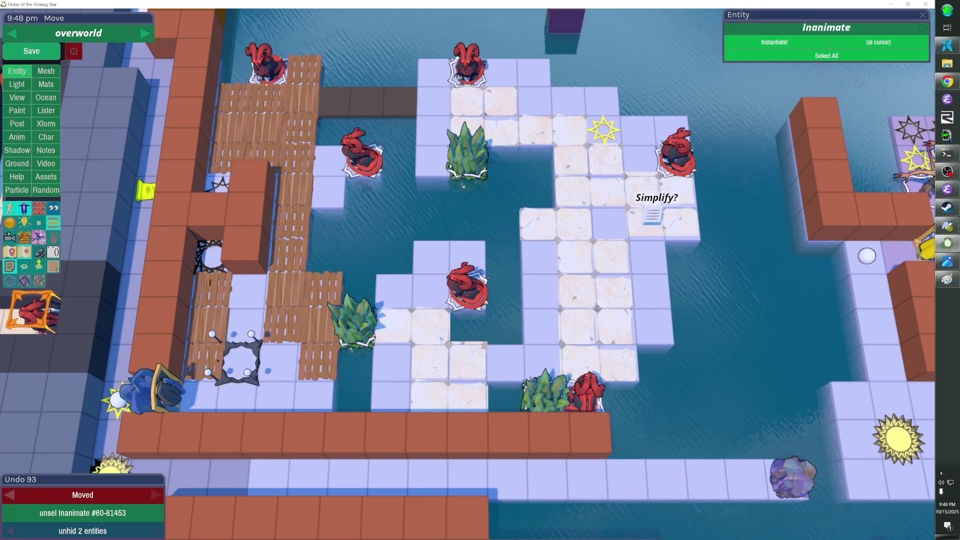
{"action": "left_click", "coordinate": [250, 223]}
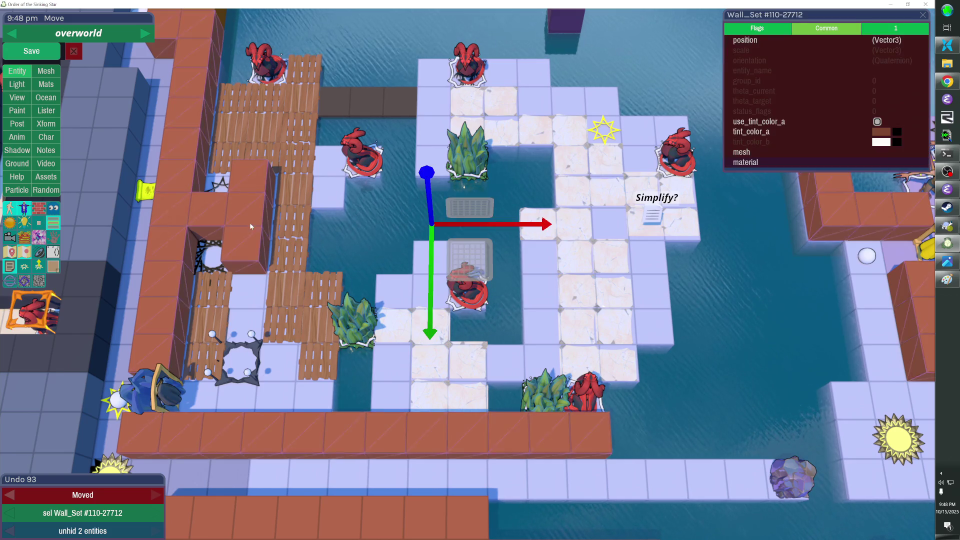
{"action": "left_click", "coordinate": [221, 252]}
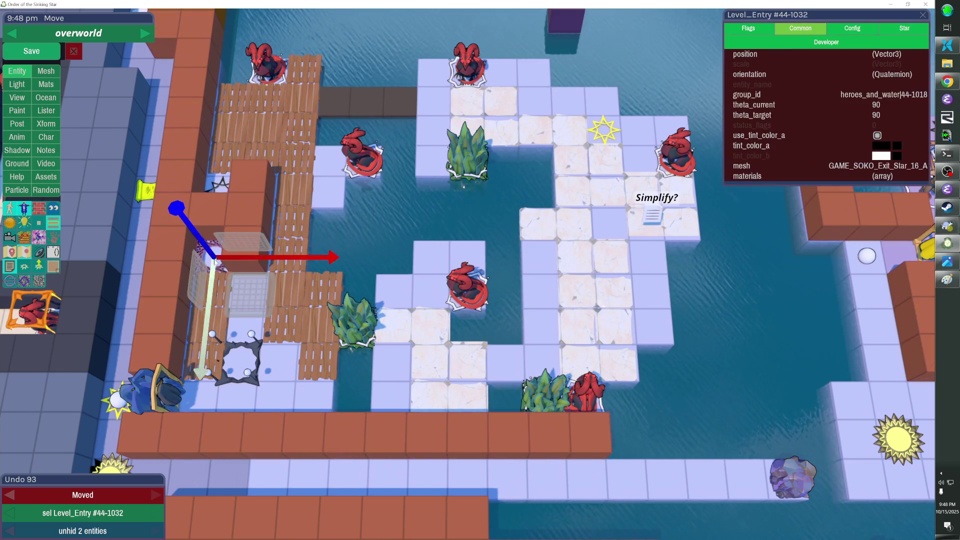
{"action": "double_click", "coordinate": [218, 259]}
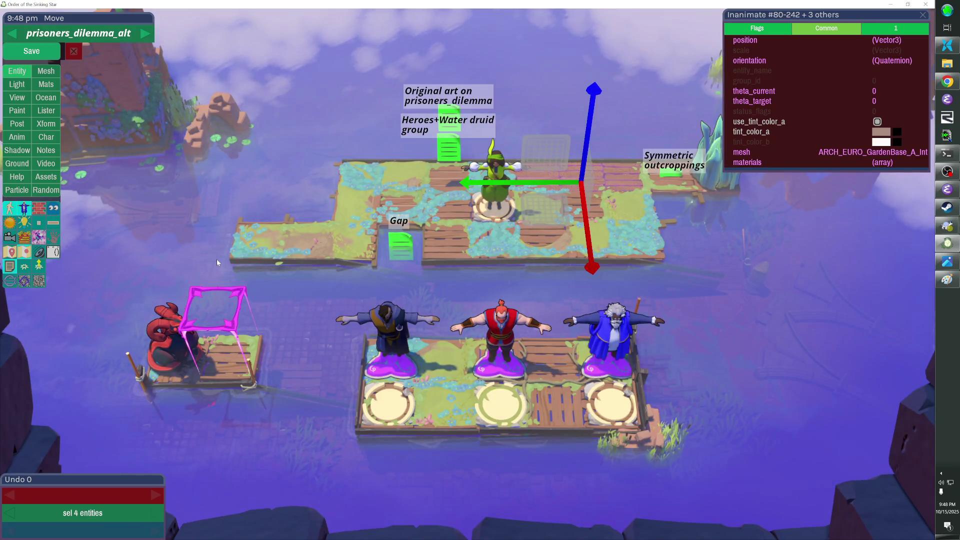
{"action": "key", "text": "Escape"}
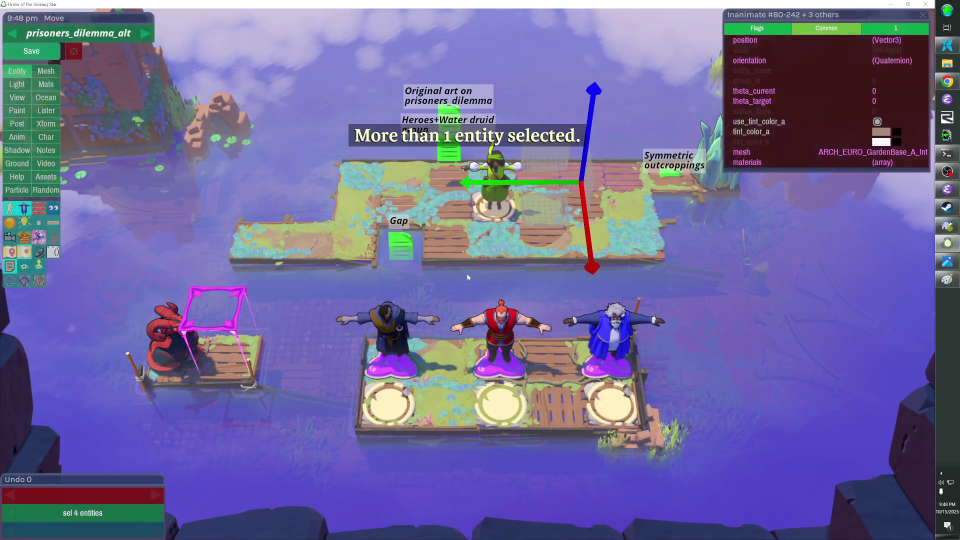
{"action": "left_click", "coordinate": [468, 277]}
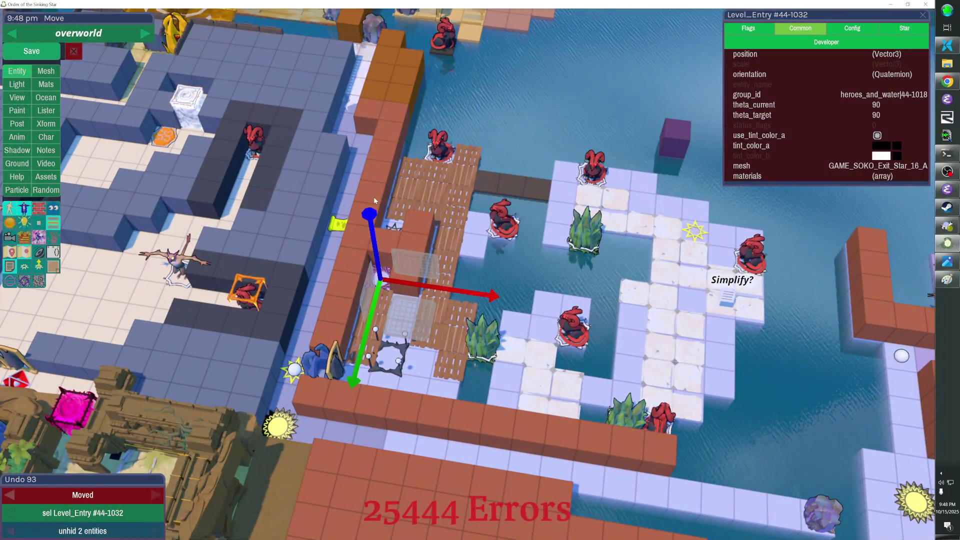
Step: Select both brick wall sets and set their tint_color_a to a dark grey-brown
{"action": "left_click", "coordinate": [379, 184]}
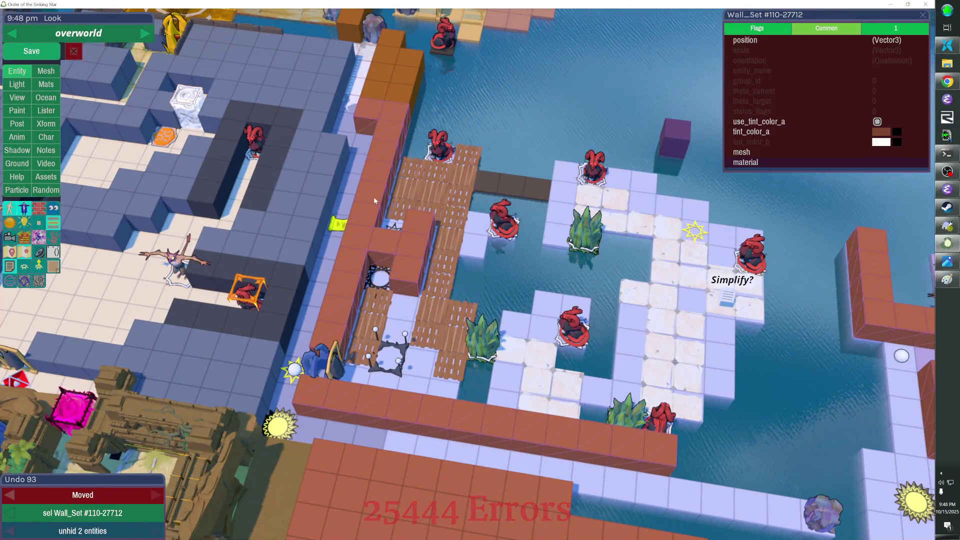
{"action": "left_click", "coordinate": [386, 86], "text": "shift"}
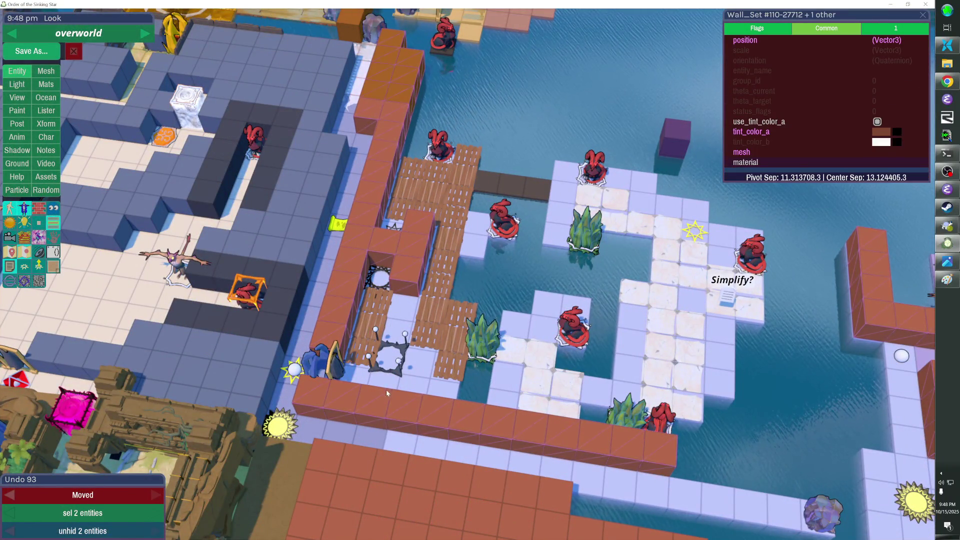
{"action": "left_click", "coordinate": [881, 141]}
{"action": "left_click", "coordinate": [778, 325]}
{"action": "left_click", "coordinate": [775, 332]}
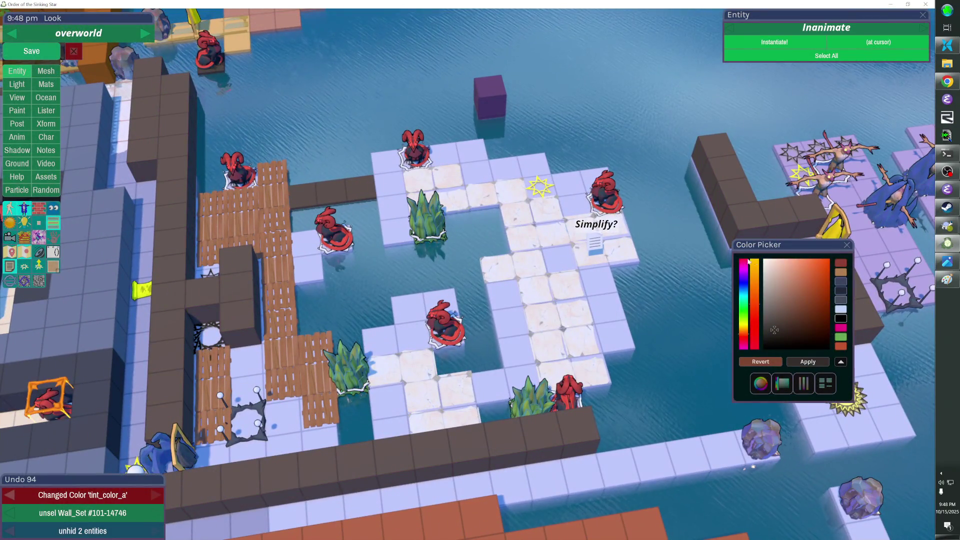
{"action": "key", "text": "ctrl+z"}
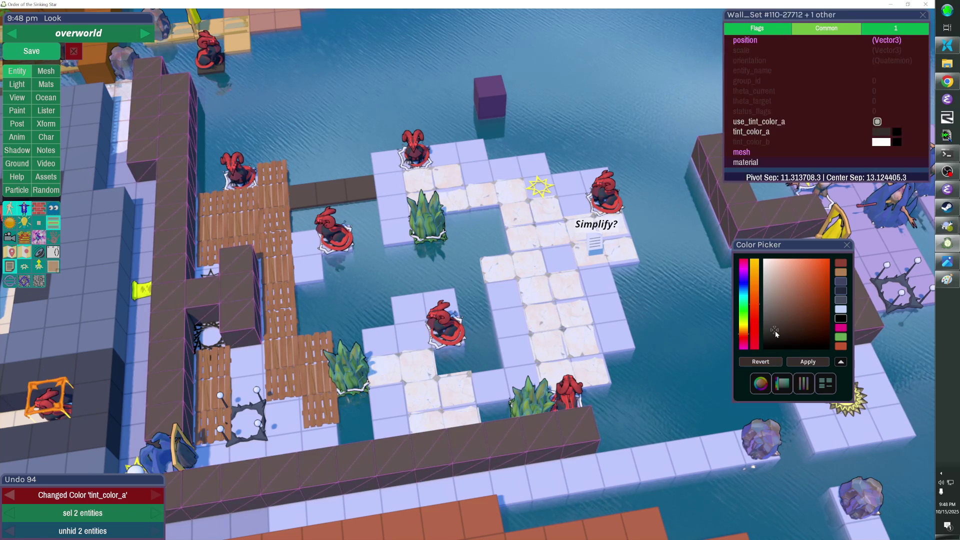
{"action": "left_click", "coordinate": [846, 245]}
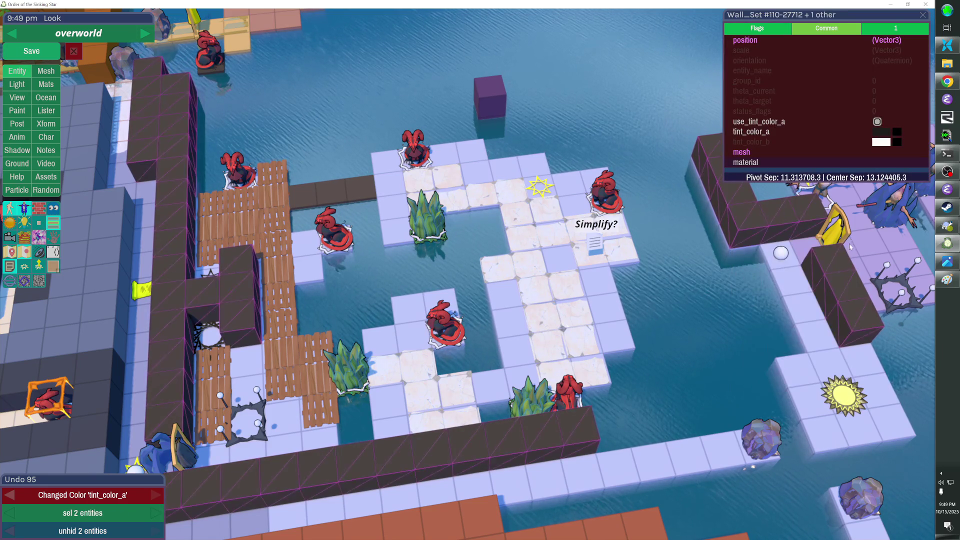
{"action": "left_click", "coordinate": [680, 265]}
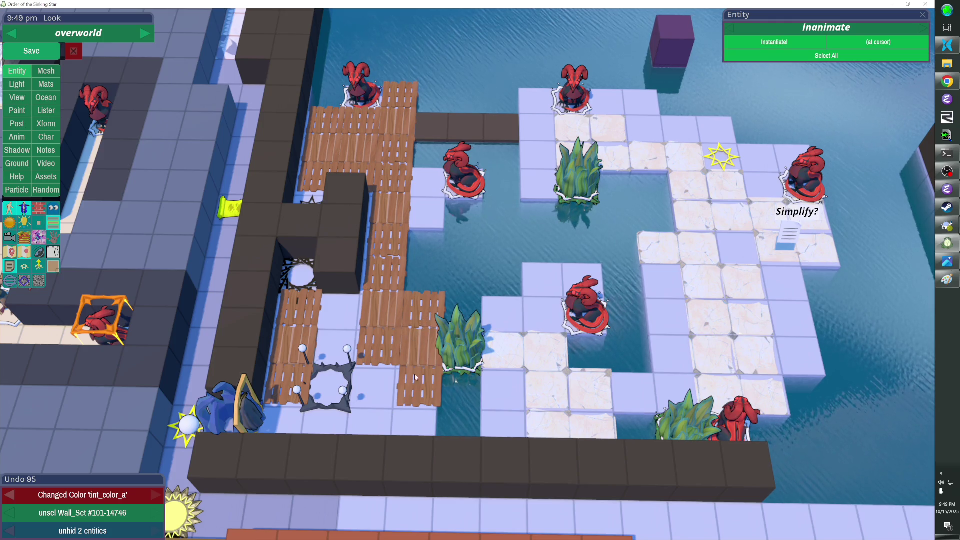
{"action": "left_click", "coordinate": [433, 369]}
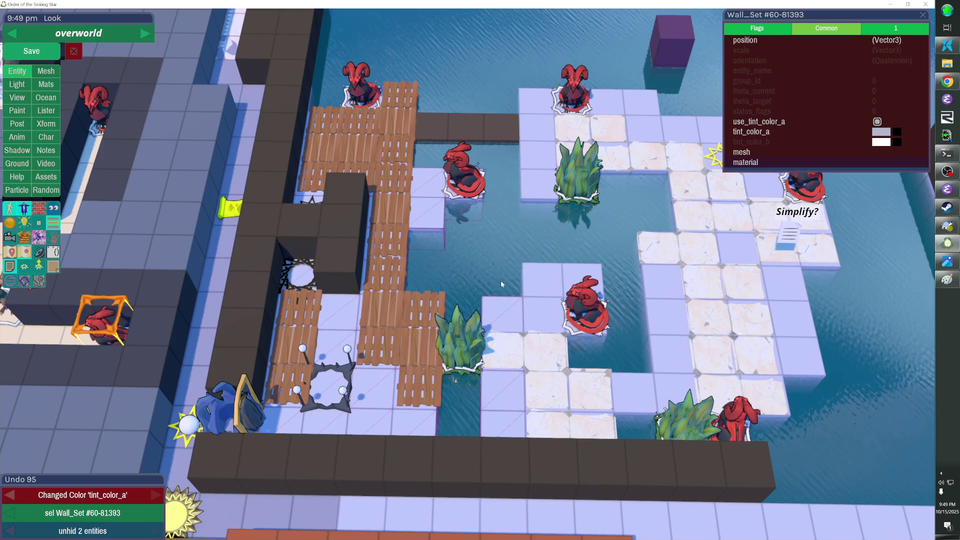
{"action": "key", "text": "ctrl+z"}
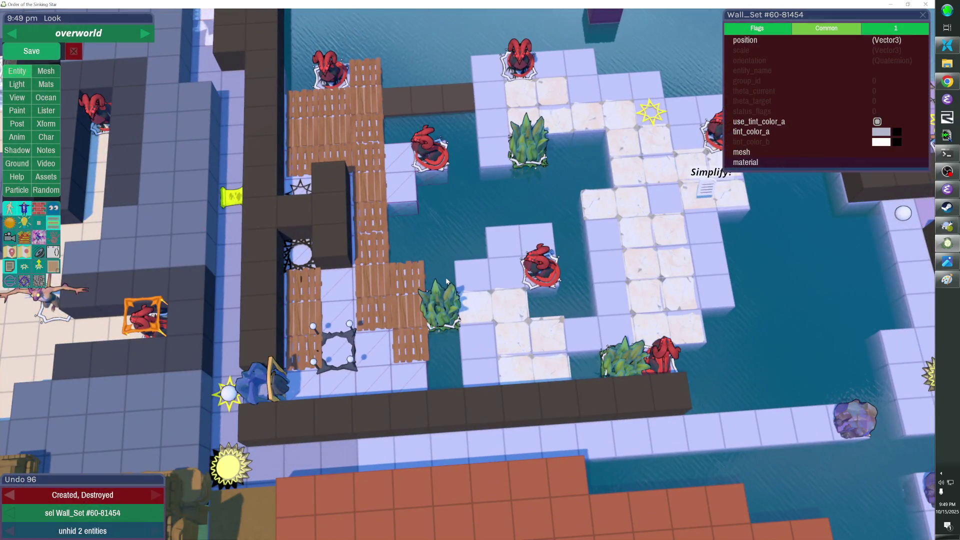
{"action": "key", "text": "h"}
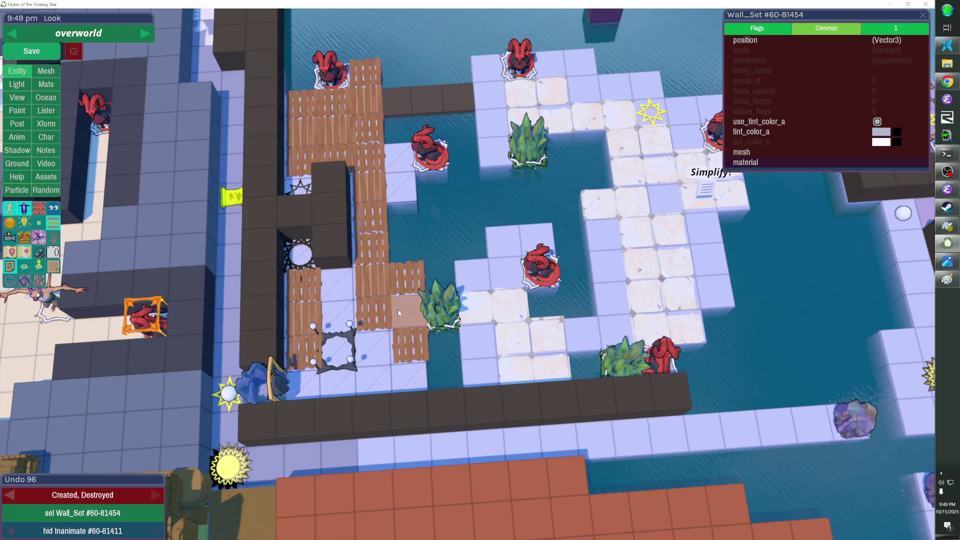
{"action": "key", "text": "h"}
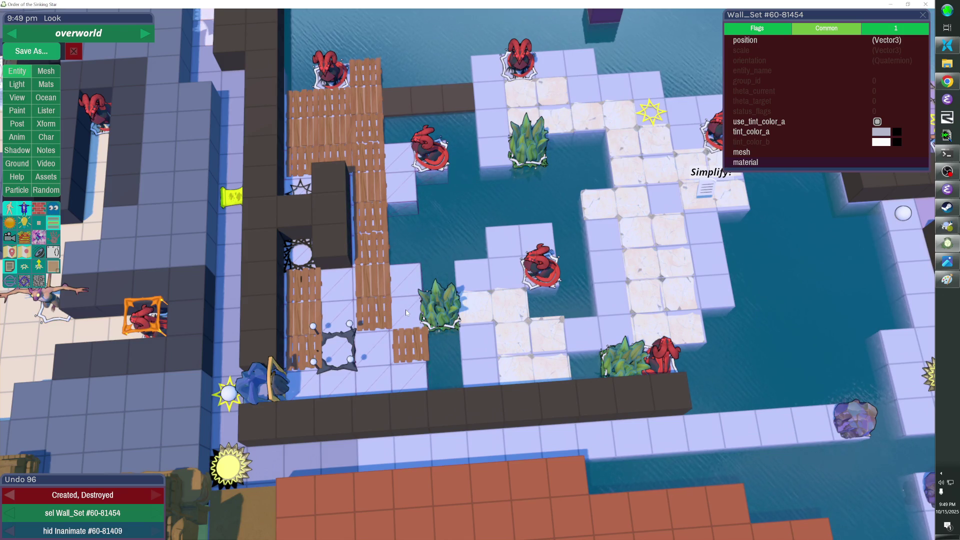
{"action": "key", "text": "shift+h"}
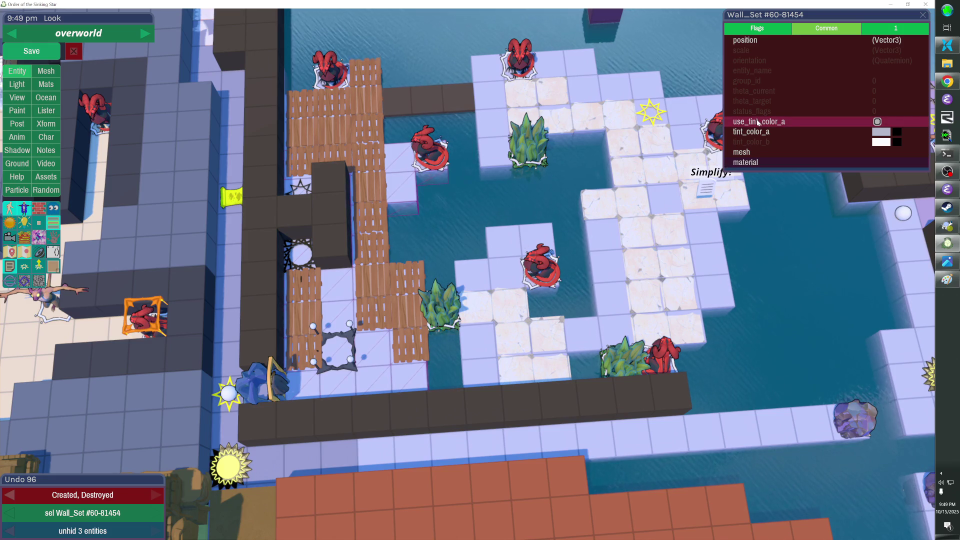
Step: Tint the floor under the wooden pallets brown using the tint_color_a picker, then deselect it
{"action": "left_click", "coordinate": [880, 132]}
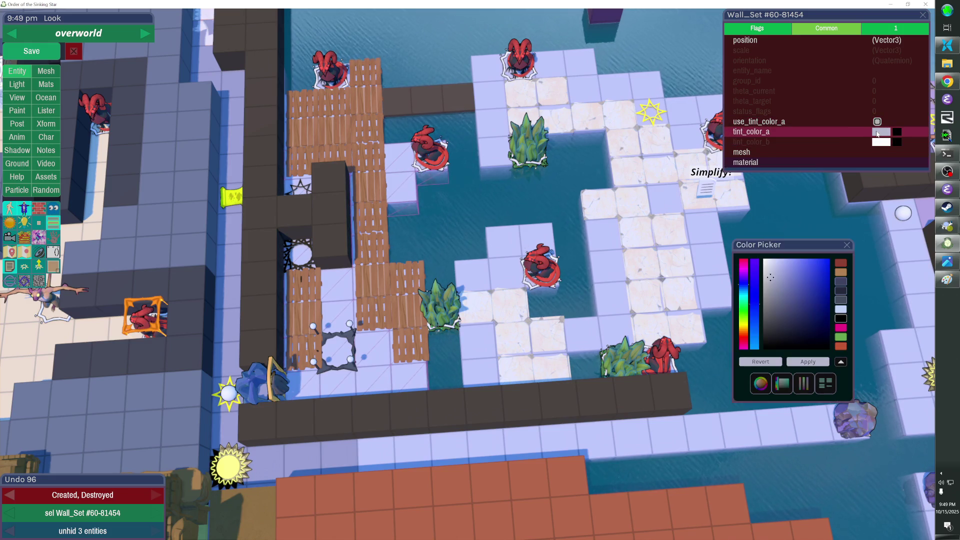
{"action": "left_click", "coordinate": [841, 346]}
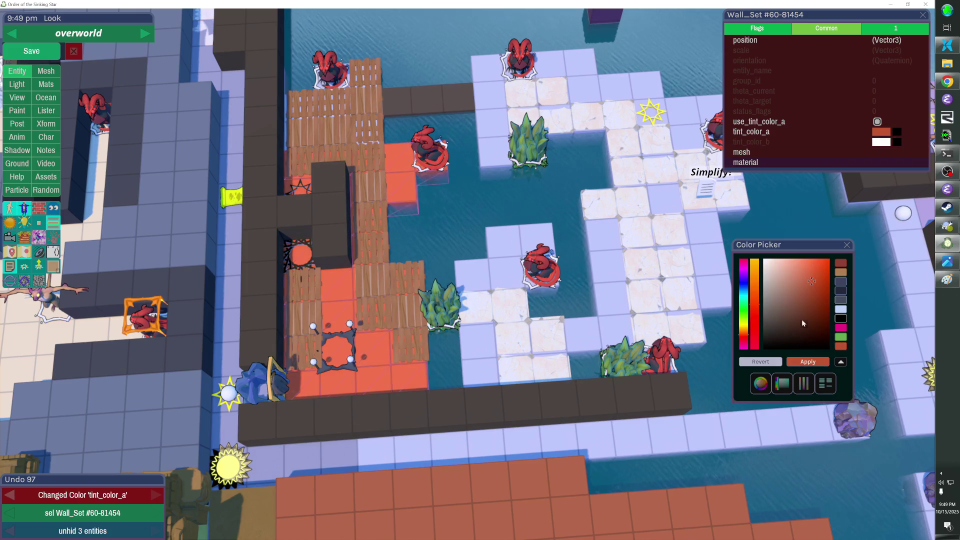
{"action": "mouse_move", "coordinate": [813, 285]}
{"action": "left_mouse_down"}
{"action": "mouse_move", "coordinate": [804, 270]}
{"action": "mouse_move", "coordinate": [805, 283]}
{"action": "mouse_move", "coordinate": [789, 286]}
{"action": "mouse_move", "coordinate": [793, 275]}
{"action": "mouse_move", "coordinate": [797, 295]}
{"action": "mouse_move", "coordinate": [789, 278]}
{"action": "mouse_move", "coordinate": [790, 305]}
{"action": "mouse_move", "coordinate": [758, 290]}
{"action": "mouse_move", "coordinate": [794, 295]}
{"action": "mouse_move", "coordinate": [782, 304]}
{"action": "mouse_move", "coordinate": [799, 308]}
{"action": "mouse_move", "coordinate": [796, 300]}
{"action": "mouse_move", "coordinate": [794, 307]}
{"action": "left_mouse_up"}
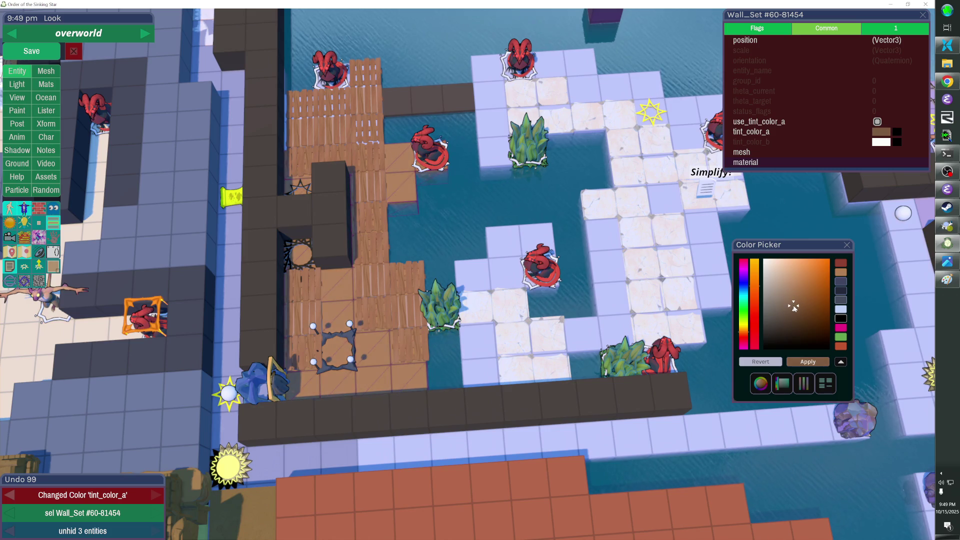
{"action": "key", "text": "Escape"}
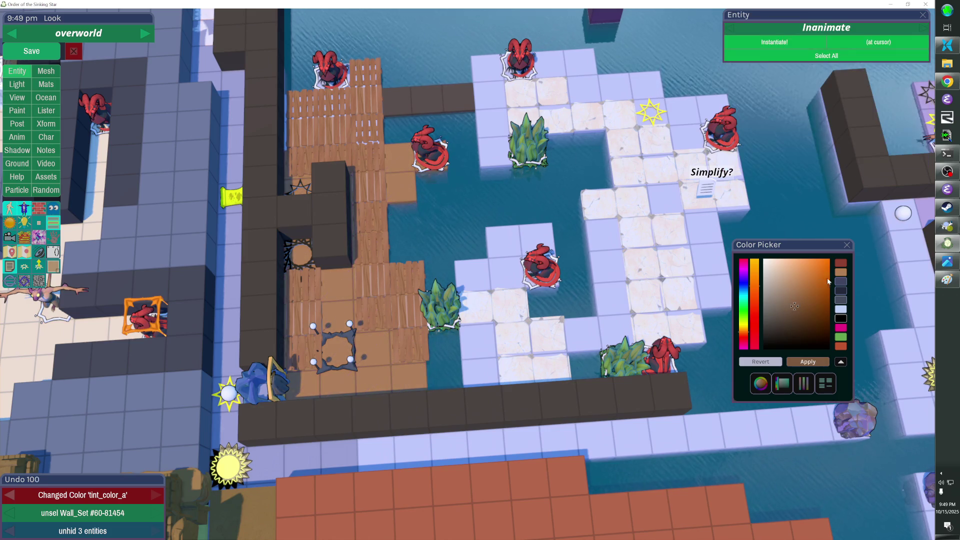
Step: Tint the short pale walkway leading to the island a golden tan, then deselect it
{"action": "left_click", "coordinate": [448, 107]}
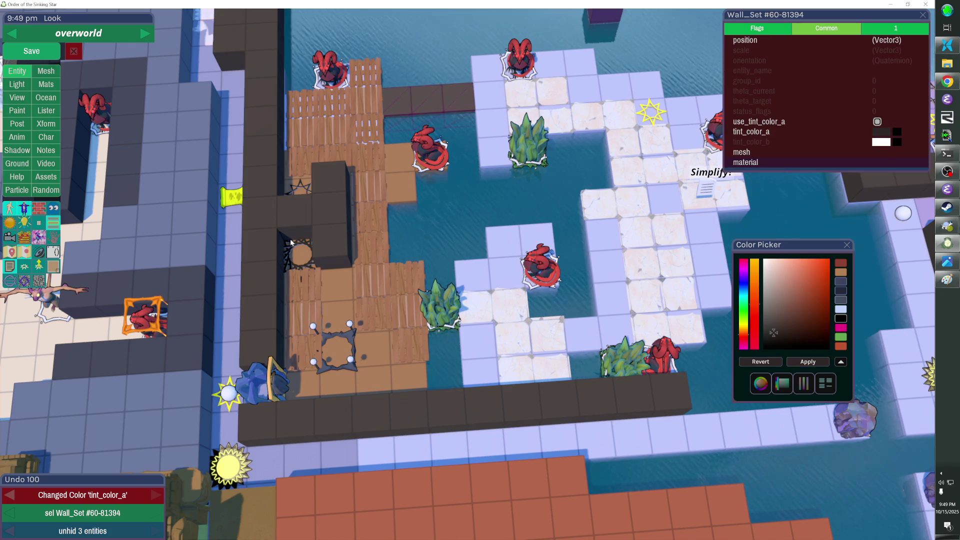
{"action": "left_click", "coordinate": [757, 271]}
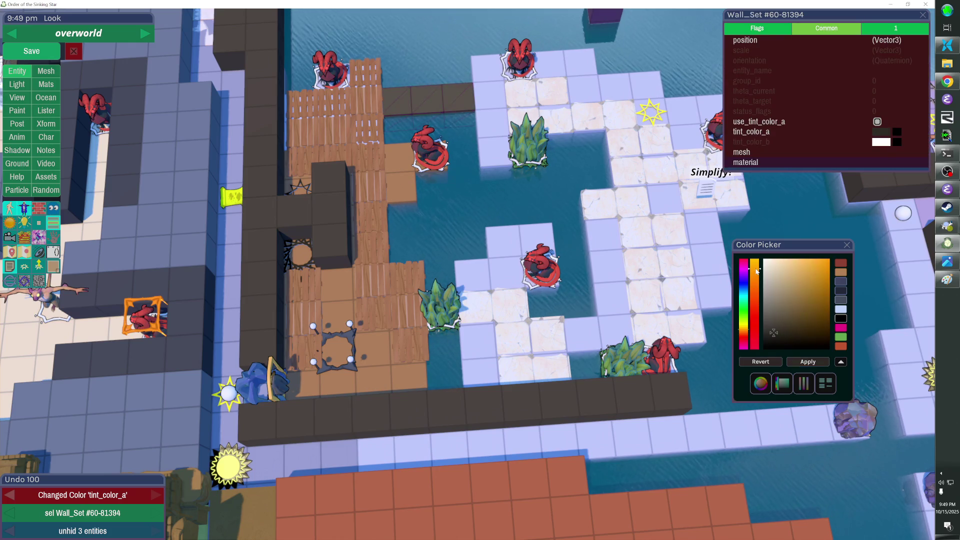
{"action": "left_click", "coordinate": [800, 286]}
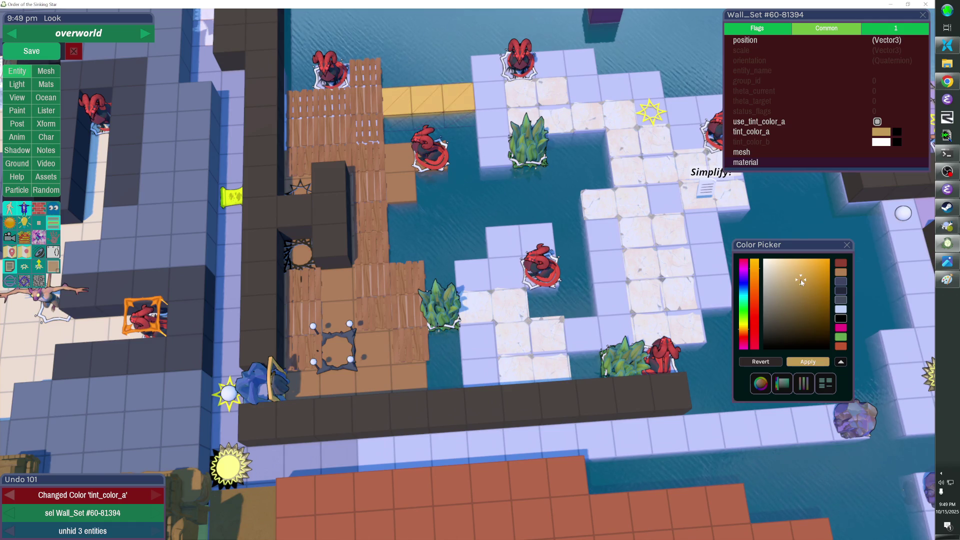
{"action": "left_click", "coordinate": [847, 245]}
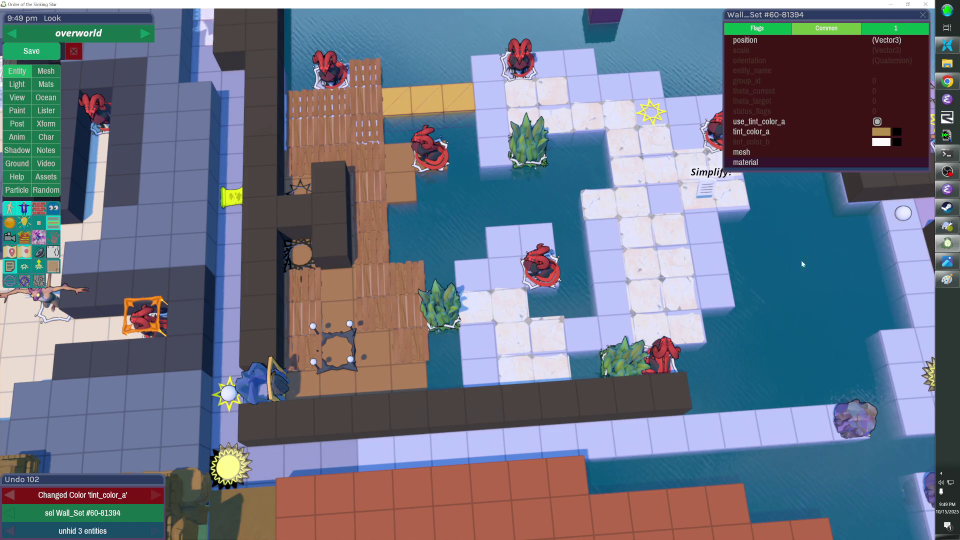
{"action": "key", "text": "Escape"}
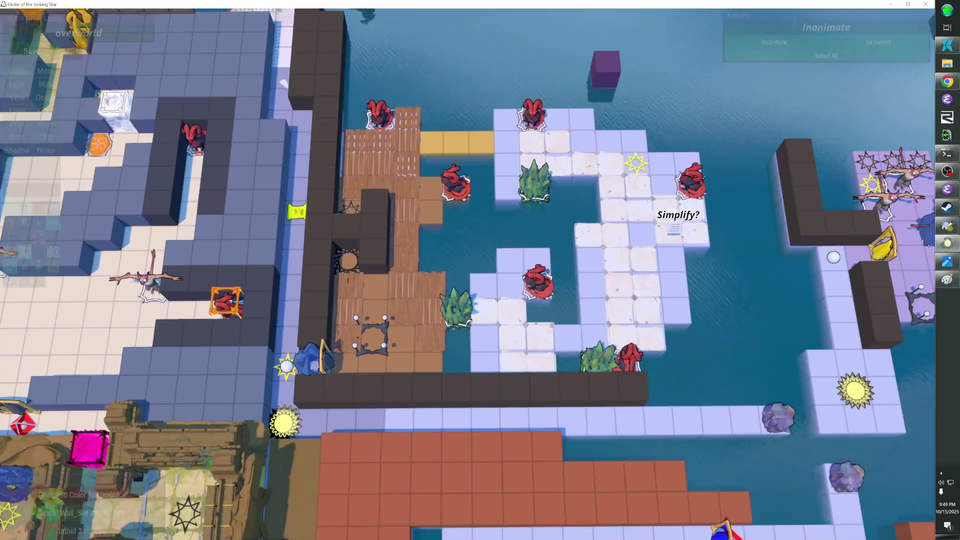
{"action": "key", "text": "d"}
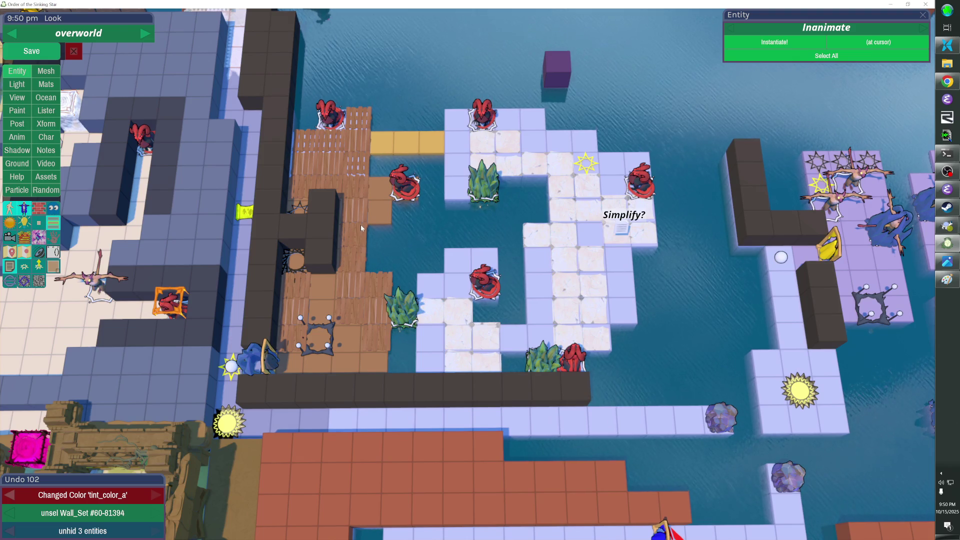
{"action": "left_click", "coordinate": [295, 262]}
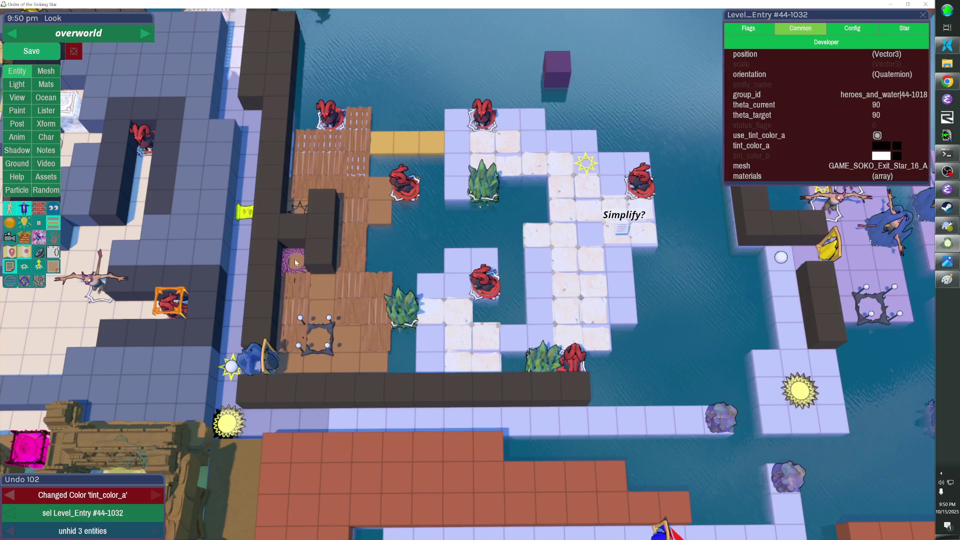
{"action": "double_click", "coordinate": [295, 262]}
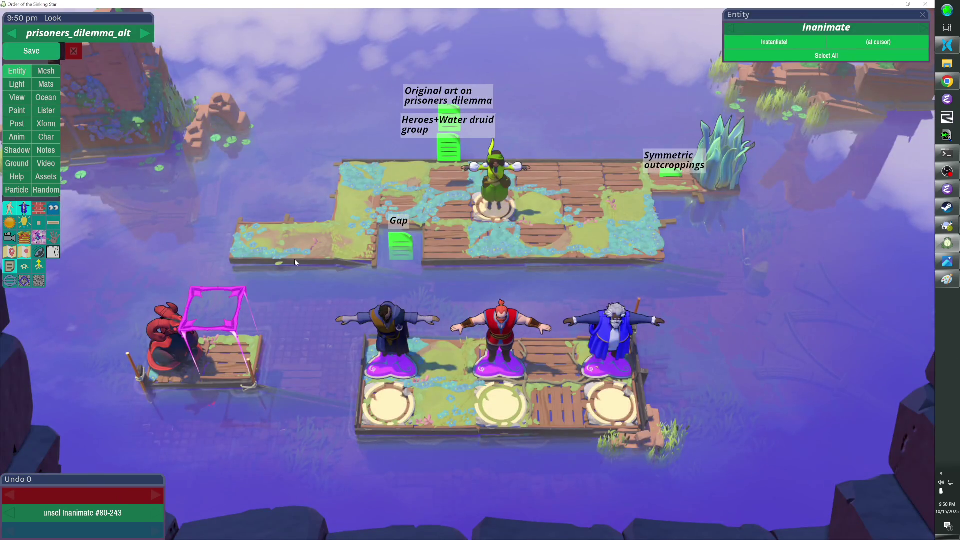
{"action": "key", "text": "Escape"}
{"action": "double_click", "coordinate": [220, 187]}
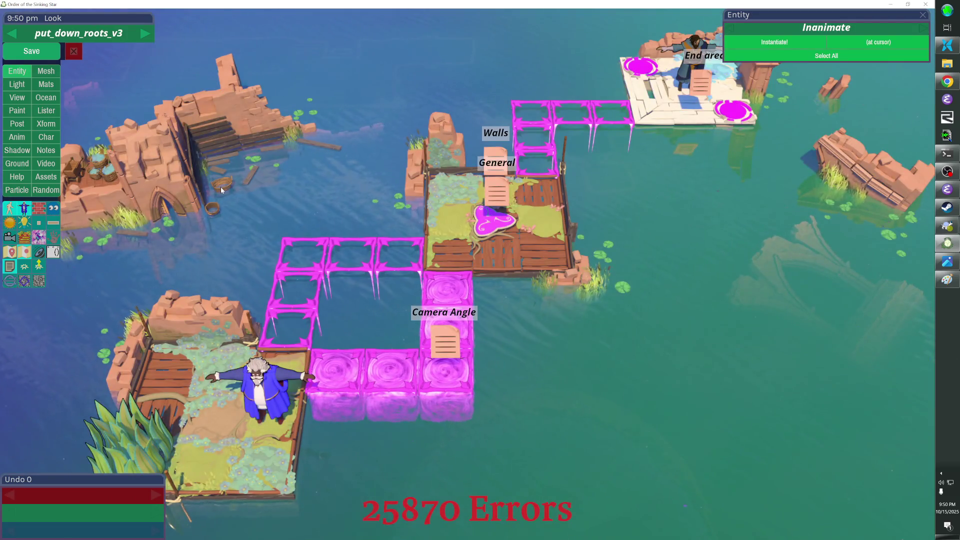
{"action": "key", "text": "Escape"}
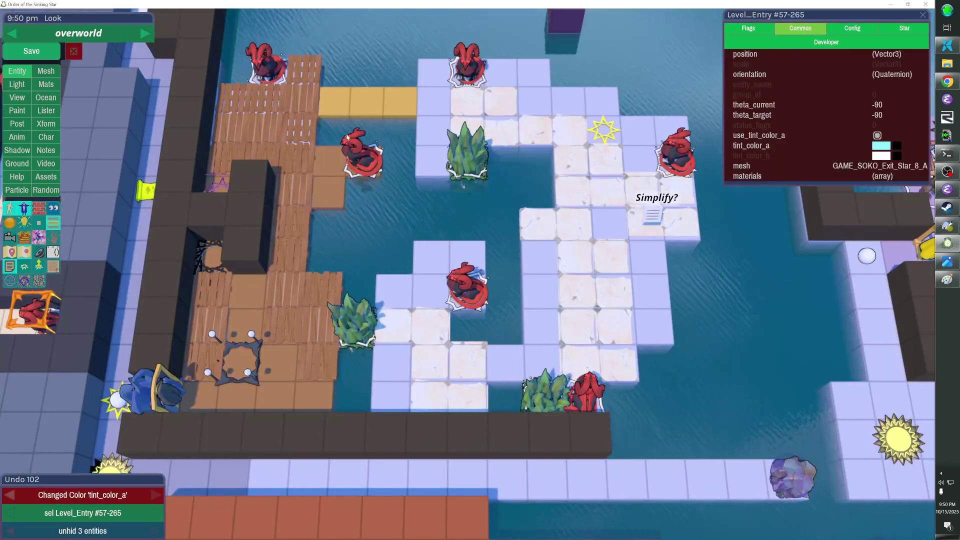
{"action": "key", "text": "Return"}
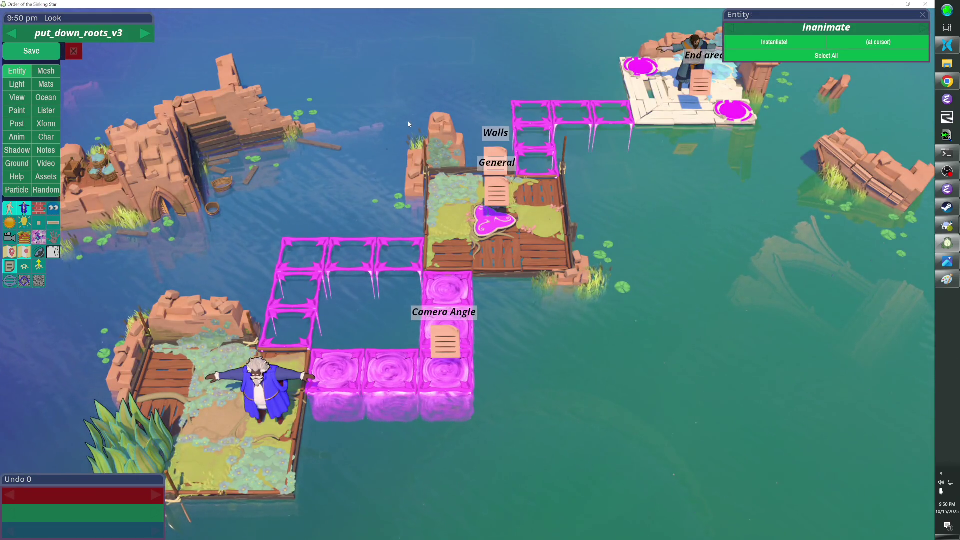
{"action": "key", "text": "Escape"}
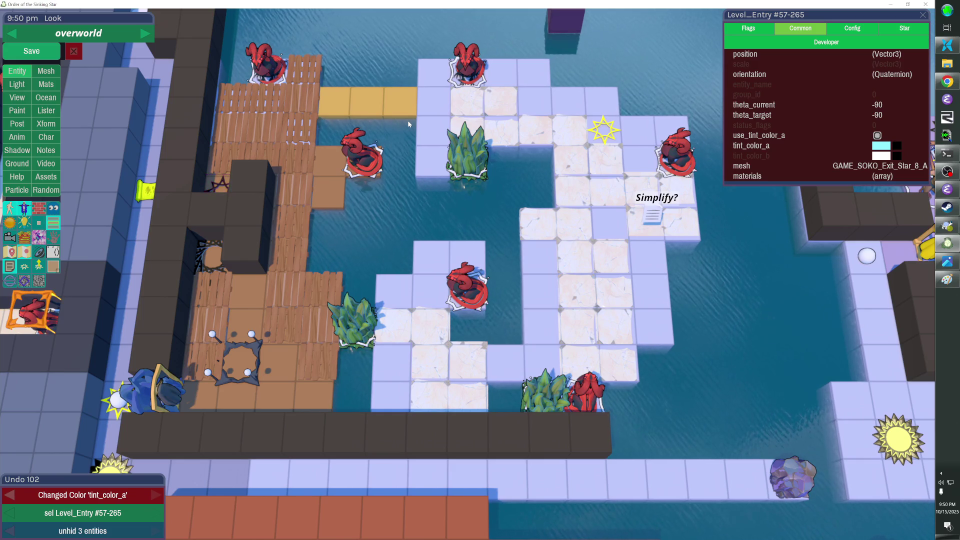
Step: Remove the rightmost yellow walkway tile and fill the walkway gap with copies of the pink crystal rock
{"action": "left_click", "coordinate": [395, 100]}
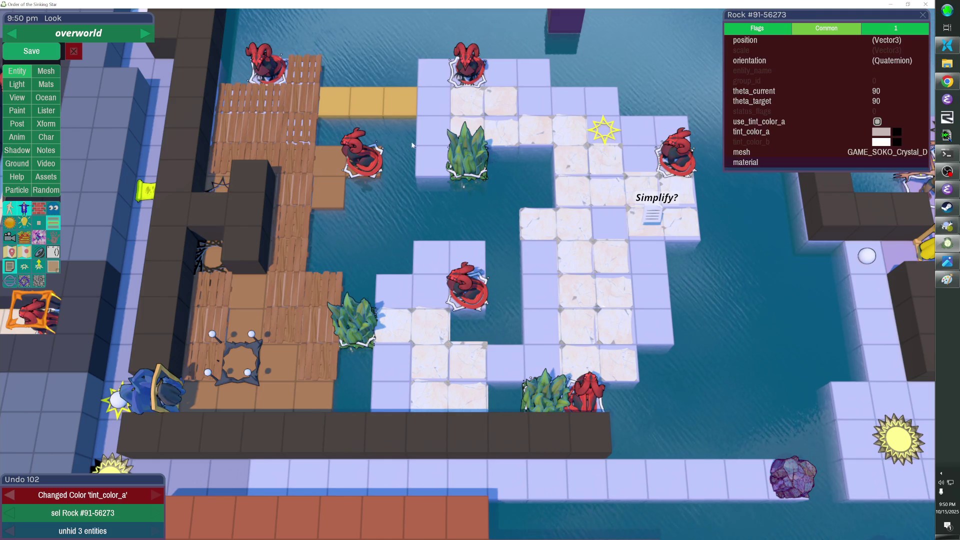
{"action": "left_click", "coordinate": [360, 100]}
{"action": "key", "text": "ctrl+v"}
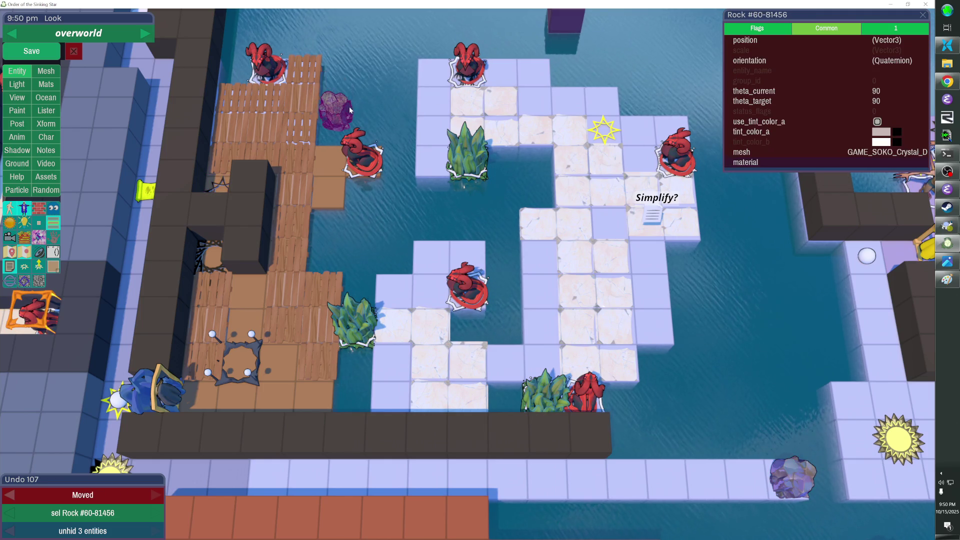
{"action": "key", "text": "ctrl+d"}
{"action": "key", "text": "ctrl+d"}
{"action": "key", "text": "Escape"}
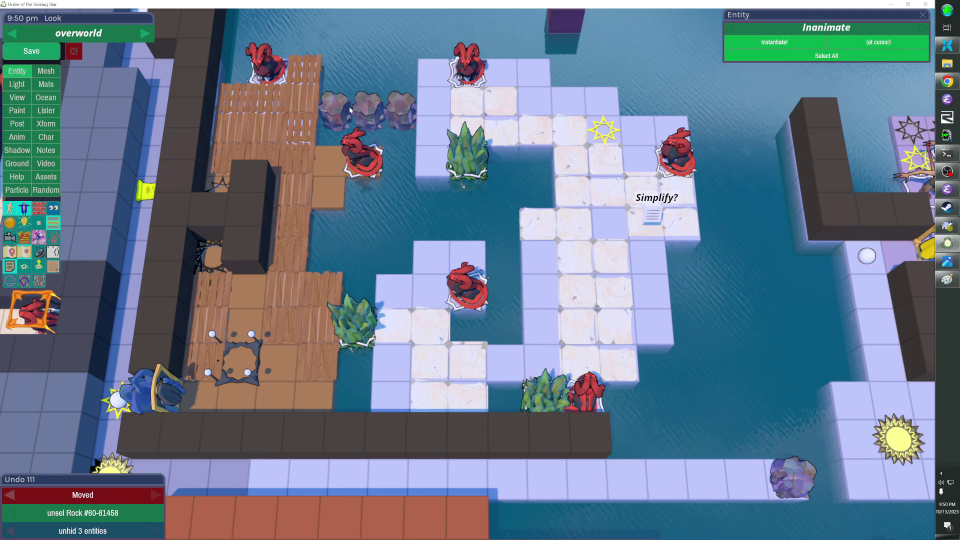
{"action": "left_click", "coordinate": [399, 144]}
{"action": "key", "text": "Escape"}
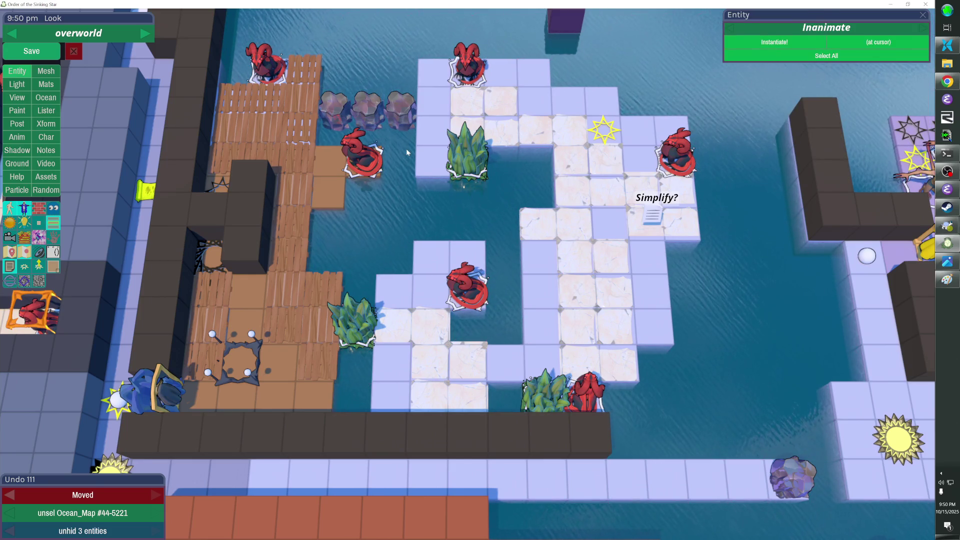
Step: Undo the added rocks and the dark-block deletion, then redo the dark-block deletion
{"action": "key", "text": "ctrl+z"}
{"action": "key", "text": "ctrl+z"}
{"action": "key", "text": "ctrl+z"}
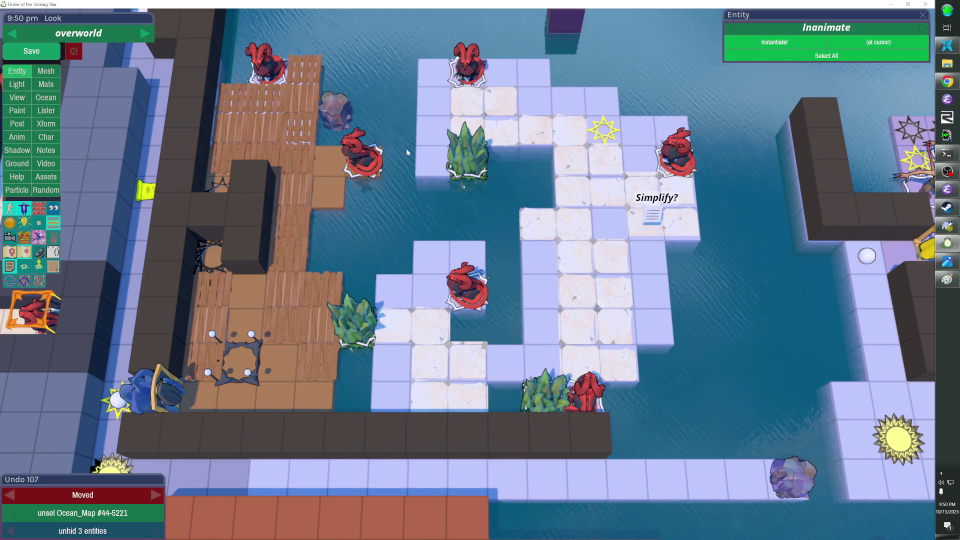
{"action": "key", "text": "ctrl+z"}
{"action": "key", "text": "ctrl+z"}
{"action": "key", "text": "ctrl+z"}
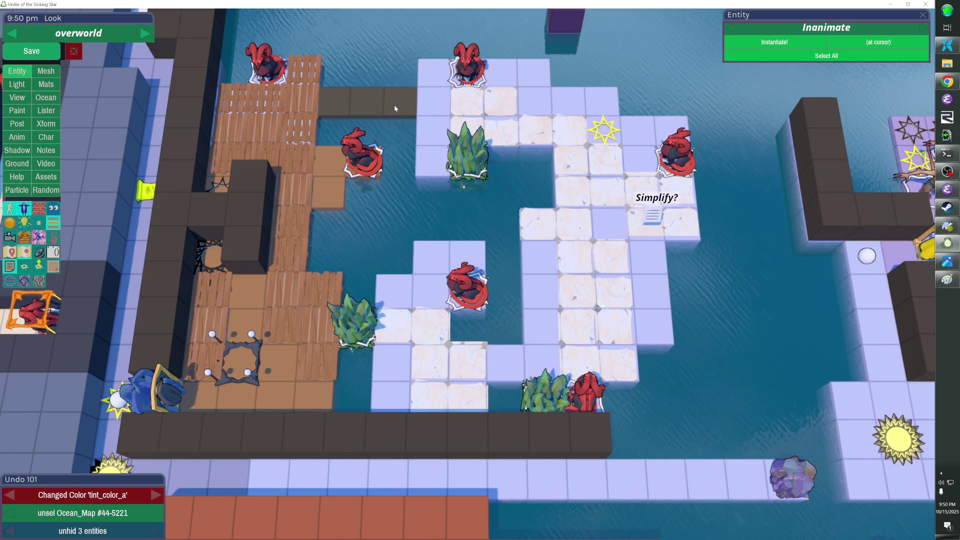
{"action": "key", "text": "ctrl+y"}
{"action": "key", "text": "ctrl+y"}
{"action": "key", "text": "ctrl+y"}
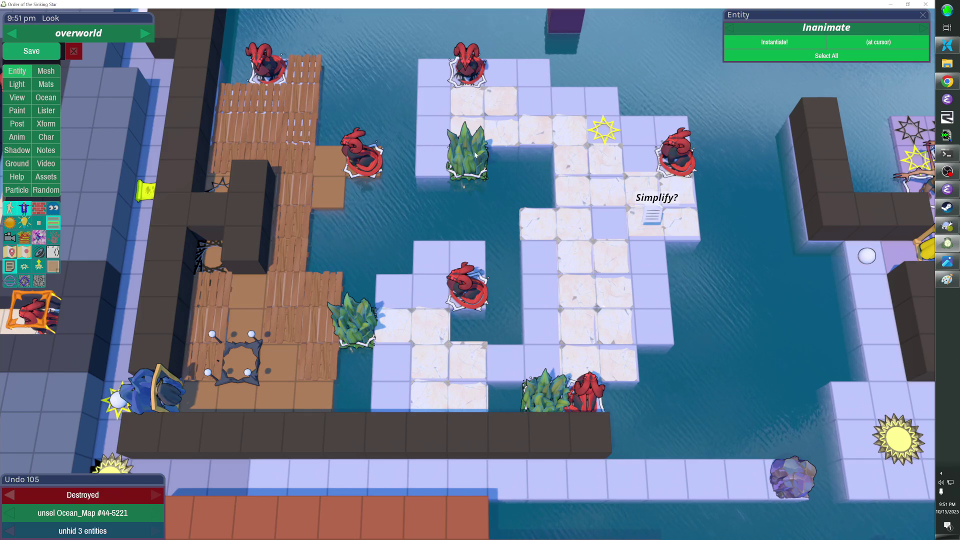
Step: Duplicate the plant near the top island three times, shifting each copy left toward the dock
{"action": "left_click", "coordinate": [438, 151]}
{"action": "key", "text": "ctrl+d"}
{"action": "key", "text": "Up"}
{"action": "key", "text": "Left"}
{"action": "key", "text": "Left"}
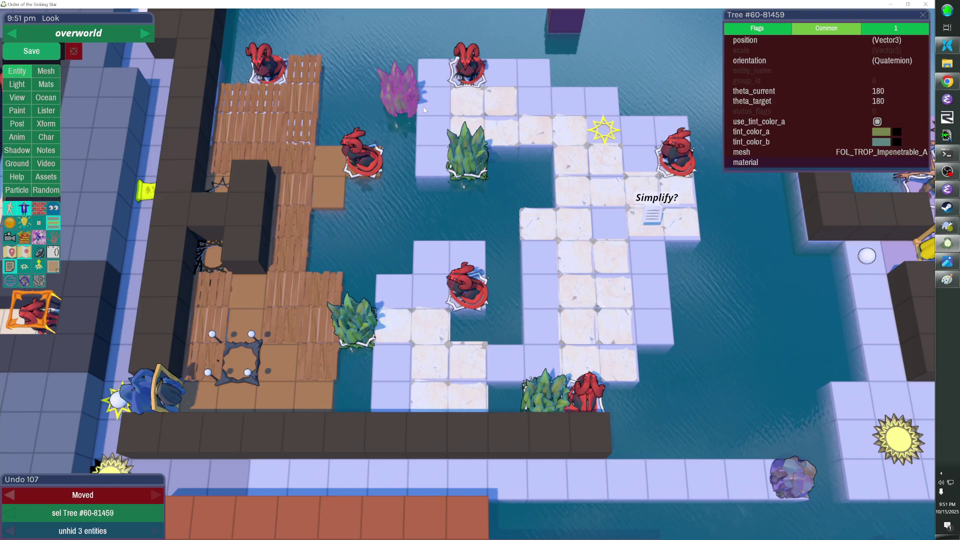
{"action": "key", "text": "ctrl+d"}
{"action": "key", "text": "Left"}
{"action": "key", "text": "ctrl+d"}
{"action": "key", "text": "Left"}
{"action": "key", "text": "Escape"}
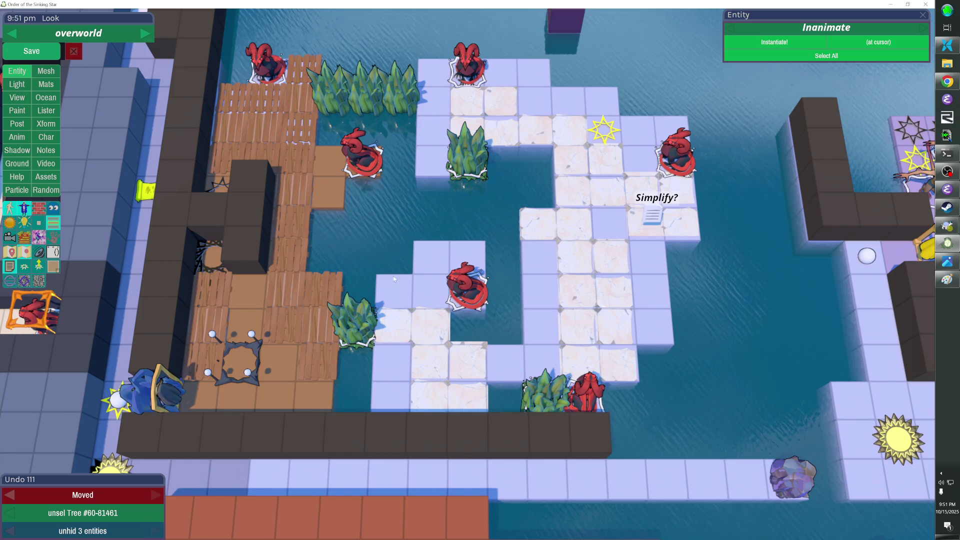
{"action": "key", "text": "h"}
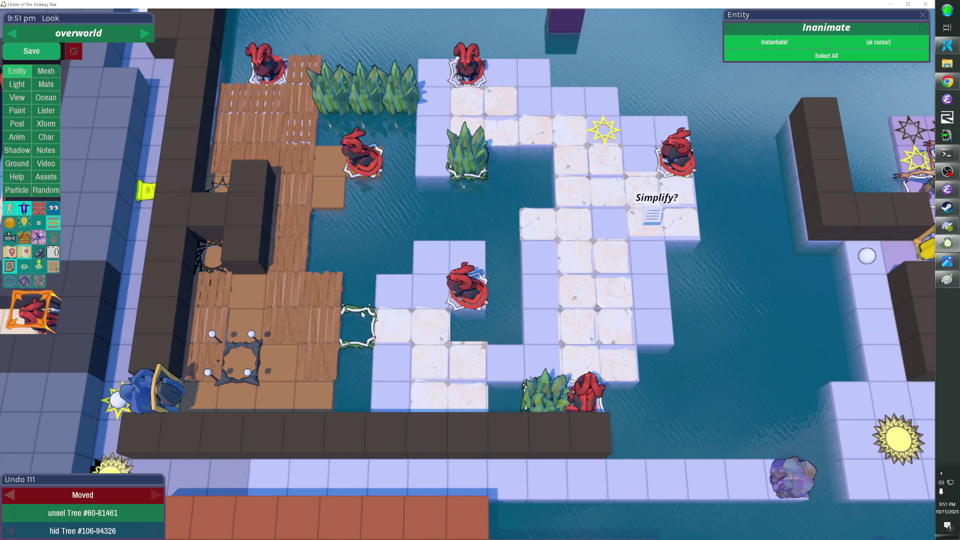
Step: Hide the pieces around the plant's fence, the fence itself, part of the dock floor, and the ocean
{"action": "key", "text": "ctrl+z"}
{"action": "key", "text": "h"}
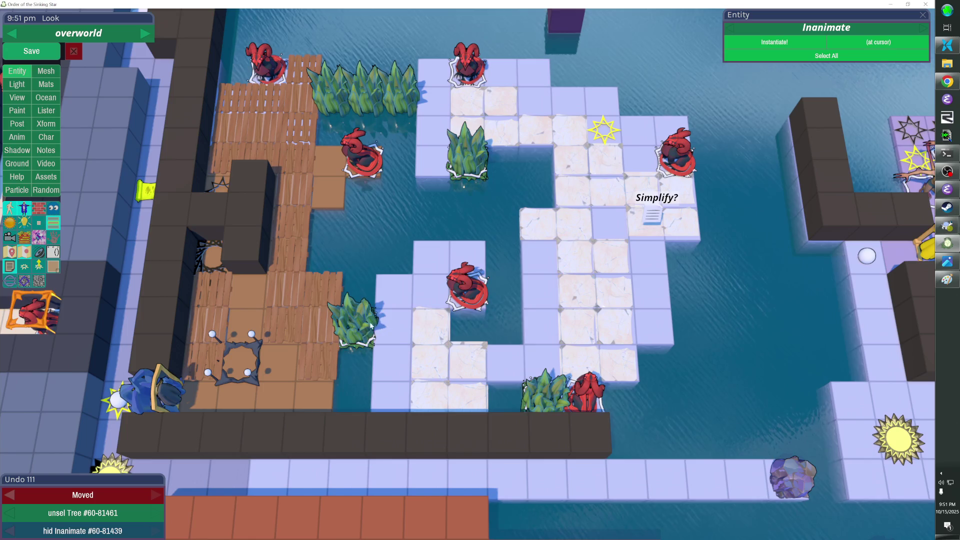
{"action": "key", "text": "h"}
{"action": "key", "text": "h"}
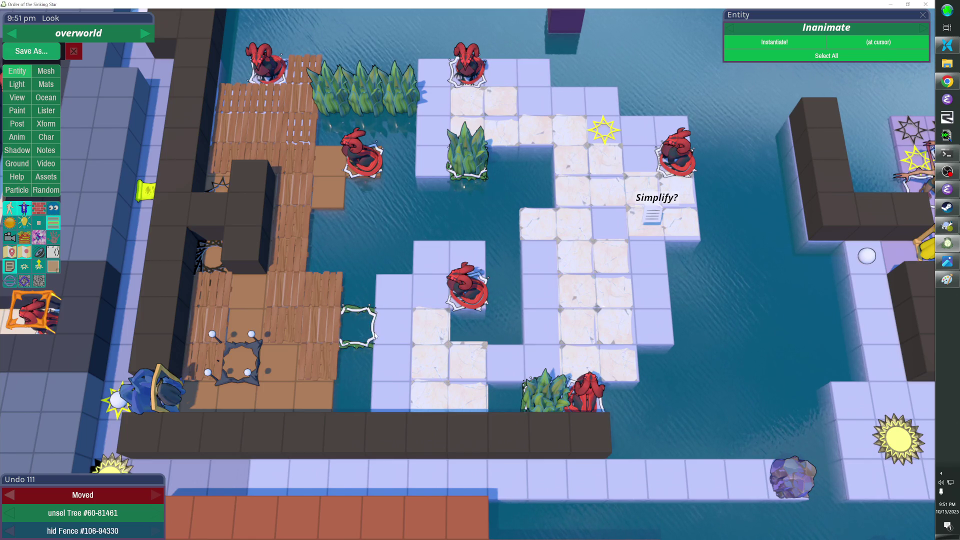
{"action": "key", "text": "h"}
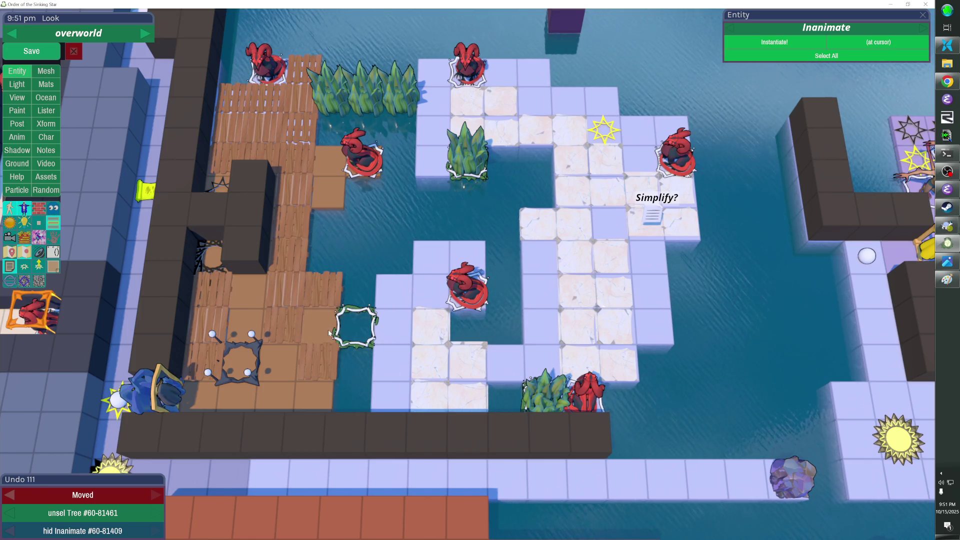
{"action": "key", "text": "h"}
{"action": "key", "text": "h"}
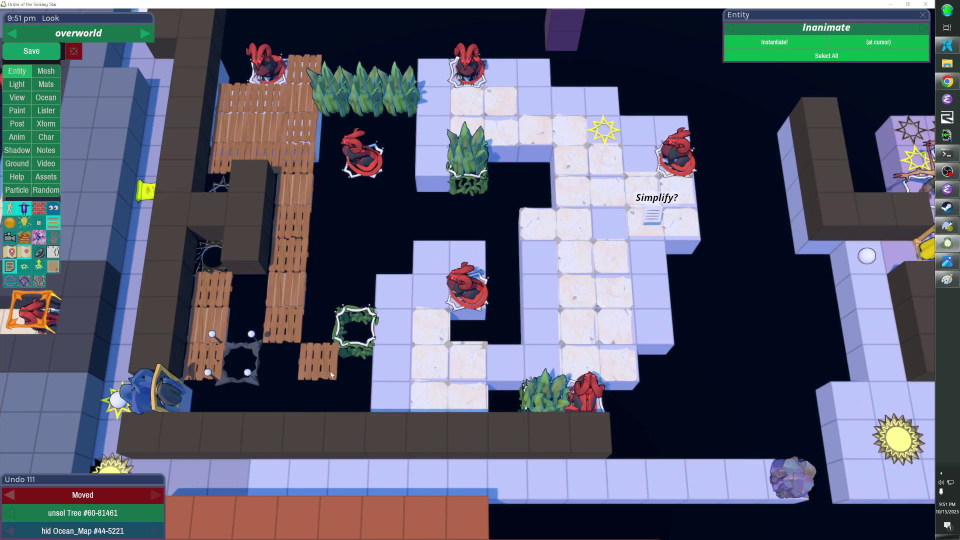
{"action": "key", "text": "h"}
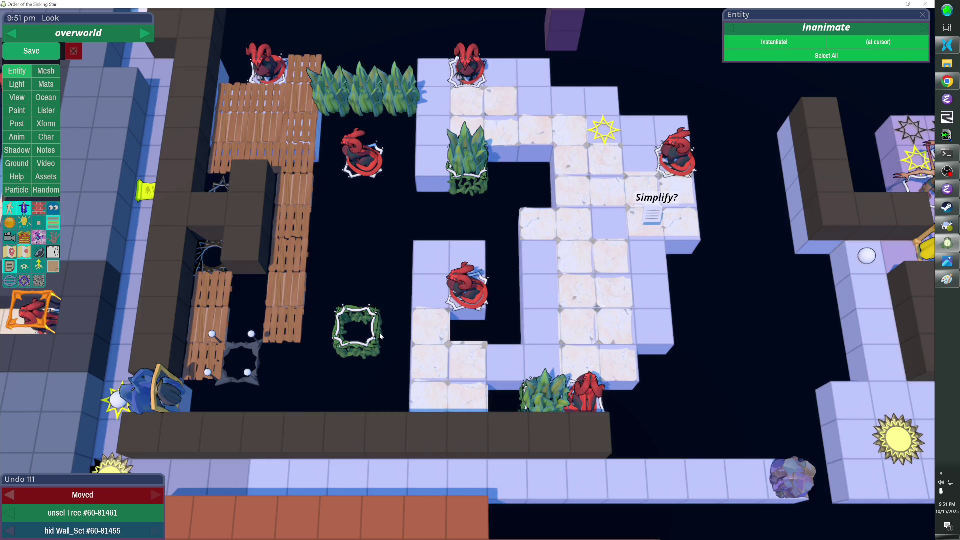
Step: Move two fence pieces up under the top plants and copy tree 60-81459's id
{"action": "left_click", "coordinate": [380, 337]}
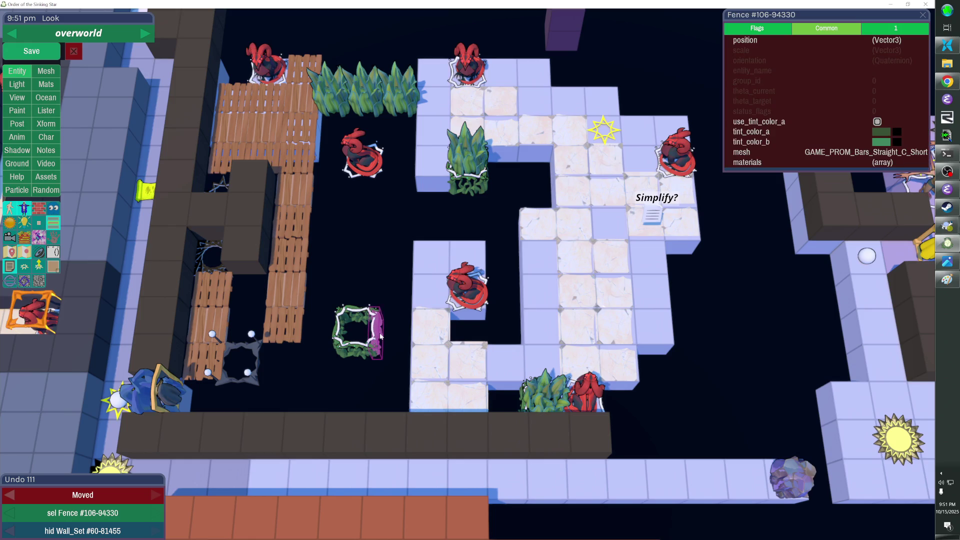
{"action": "left_click", "coordinate": [353, 323], "text": "shift"}
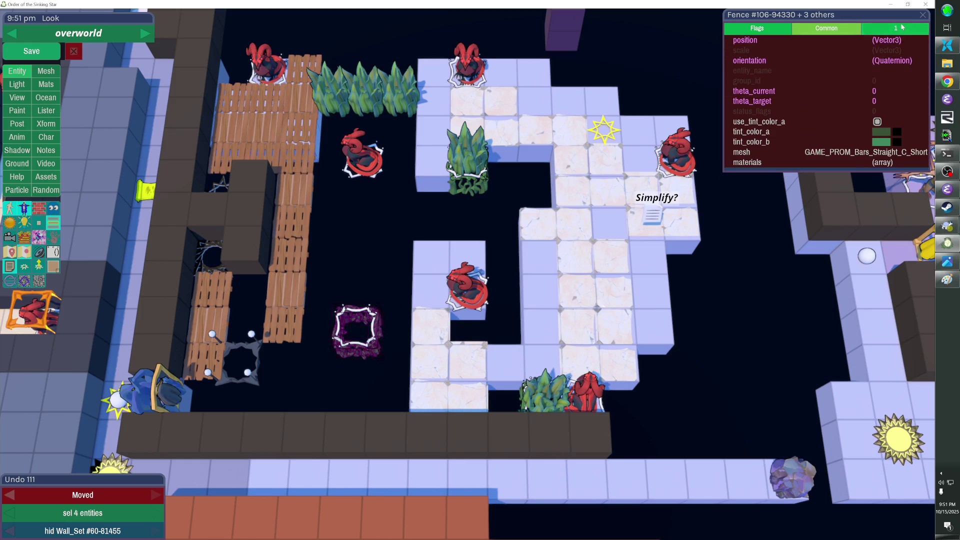
{"action": "left_click", "coordinate": [903, 27]}
{"action": "key", "text": "Up"}
{"action": "key", "text": "Up"}
{"action": "key", "text": "Up"}
{"action": "key", "text": "Right"}
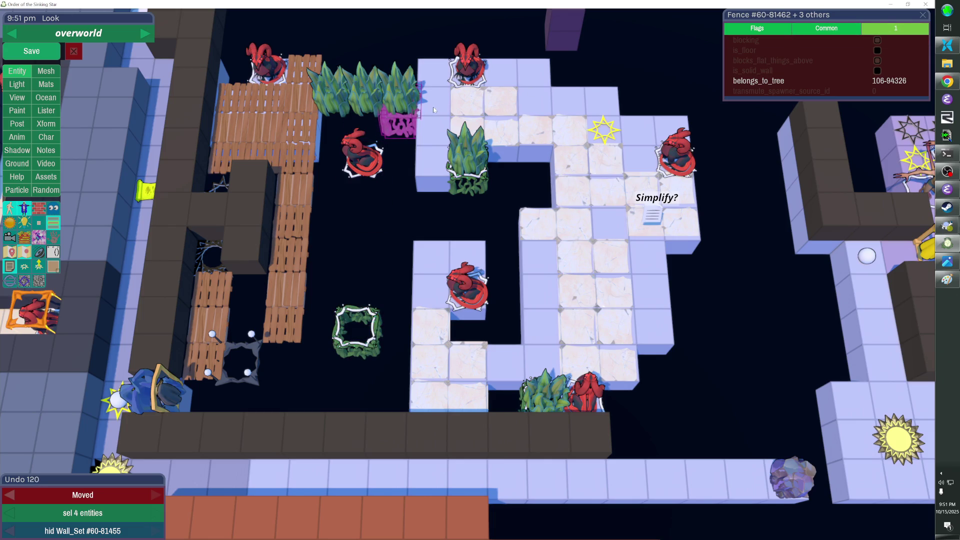
{"action": "left_click", "coordinate": [826, 28]}
{"action": "left_click", "coordinate": [755, 14]}
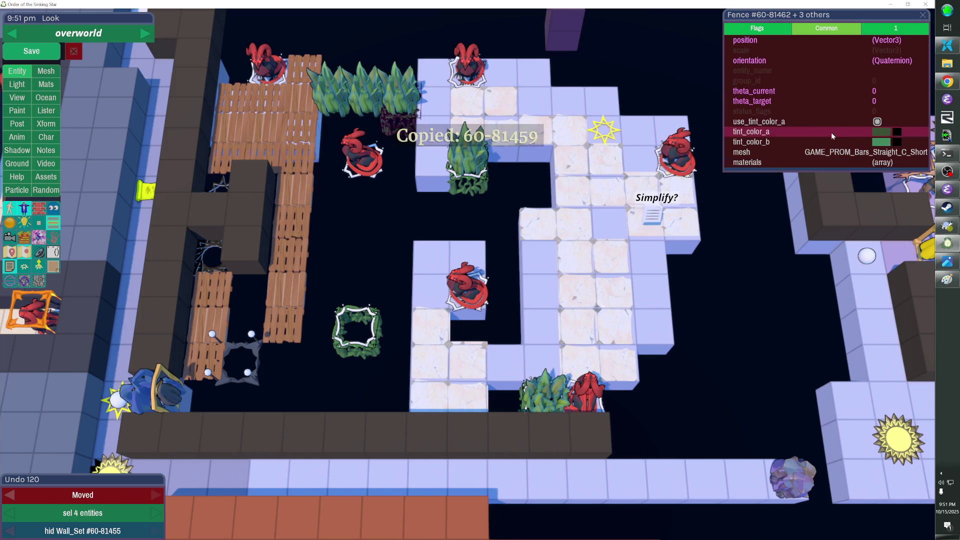
{"action": "left_click", "coordinate": [896, 28]}
{"action": "left_click", "coordinate": [865, 77]}
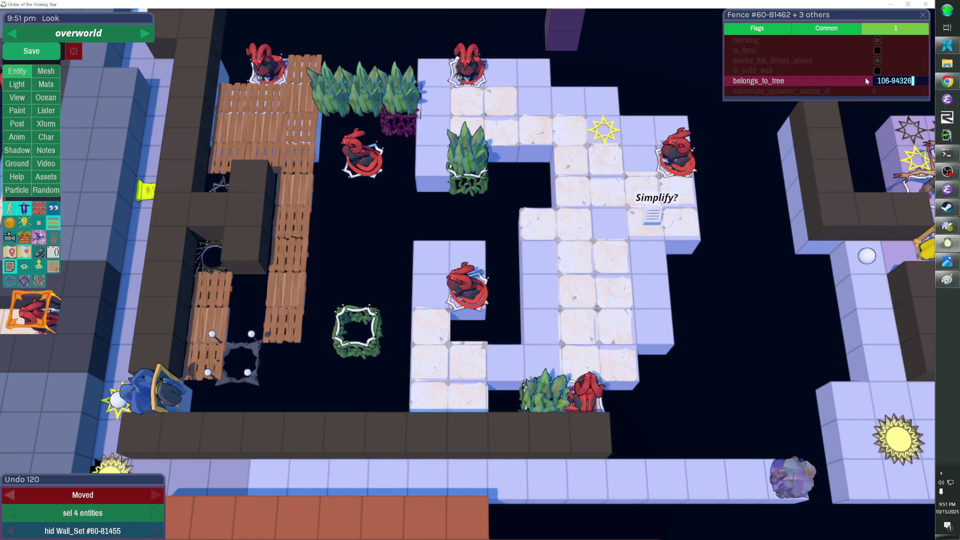
Step: Delete the plant above the moved fences, then paste a plant group to the left and undo it
{"action": "left_click", "coordinate": [348, 98]}
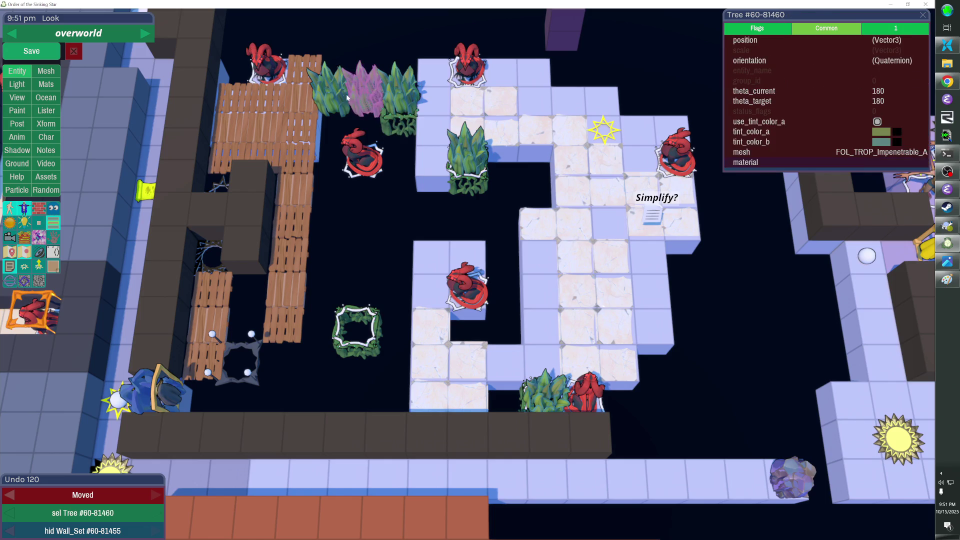
{"action": "key", "text": "Delete"}
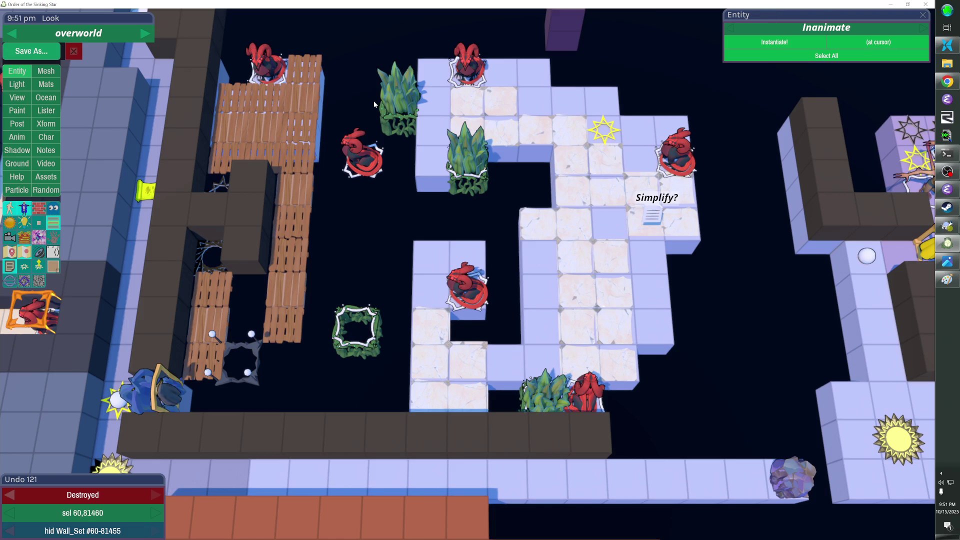
{"action": "left_click", "coordinate": [374, 100], "text": "shift"}
{"action": "key", "text": "ctrl+v"}
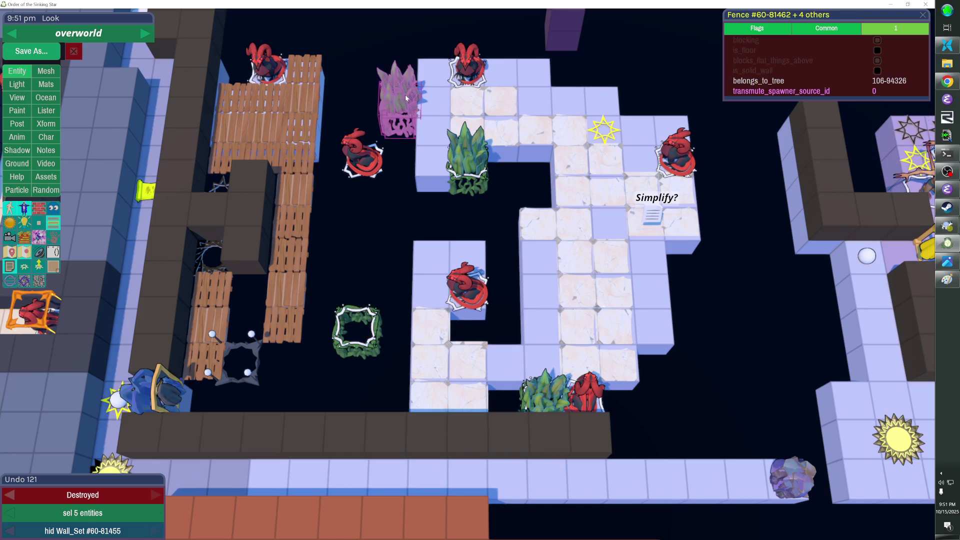
{"action": "key", "text": "Left"}
{"action": "key", "text": "Left"}
{"action": "left_click", "coordinate": [335, 123]}
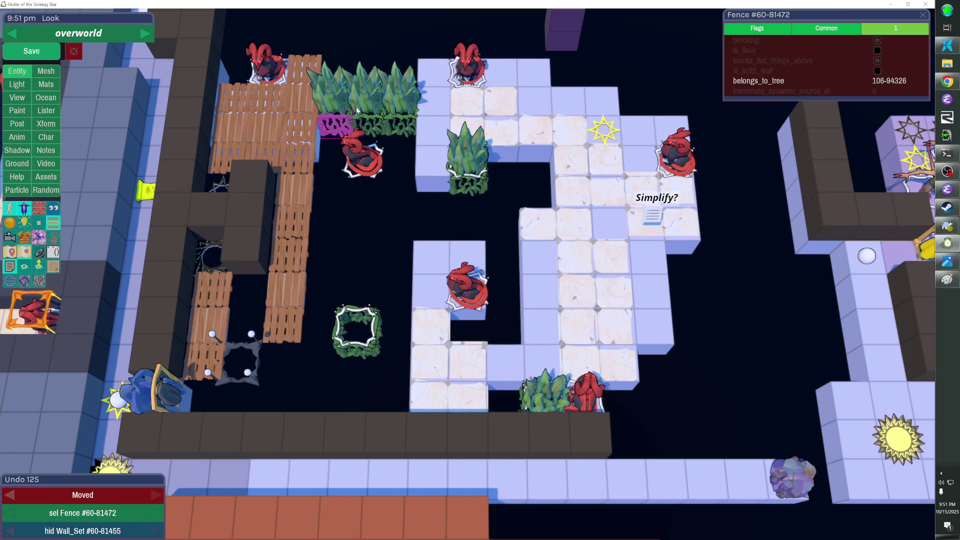
{"action": "left_click", "coordinate": [403, 97]}
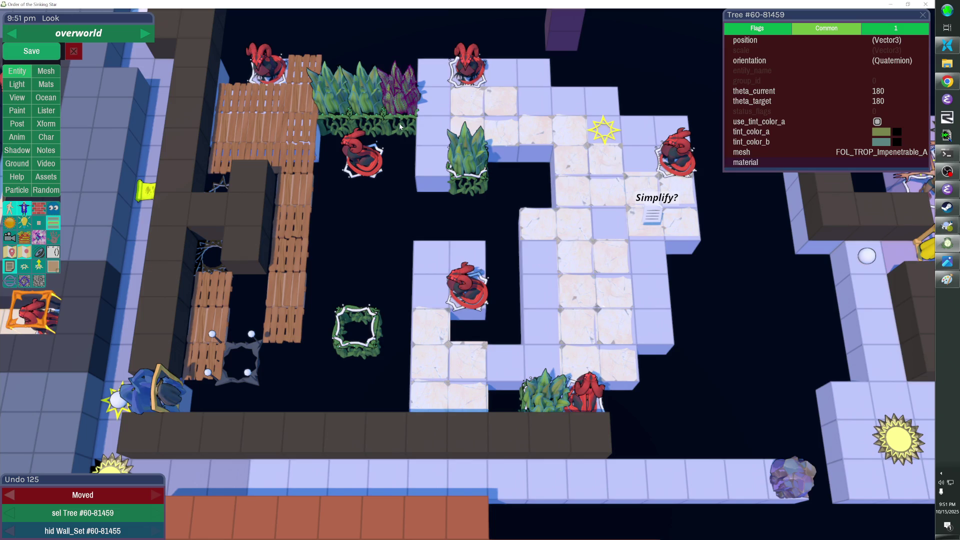
{"action": "key", "text": "ctrl+z"}
{"action": "key", "text": "ctrl+z"}
{"action": "key", "text": "ctrl+z"}
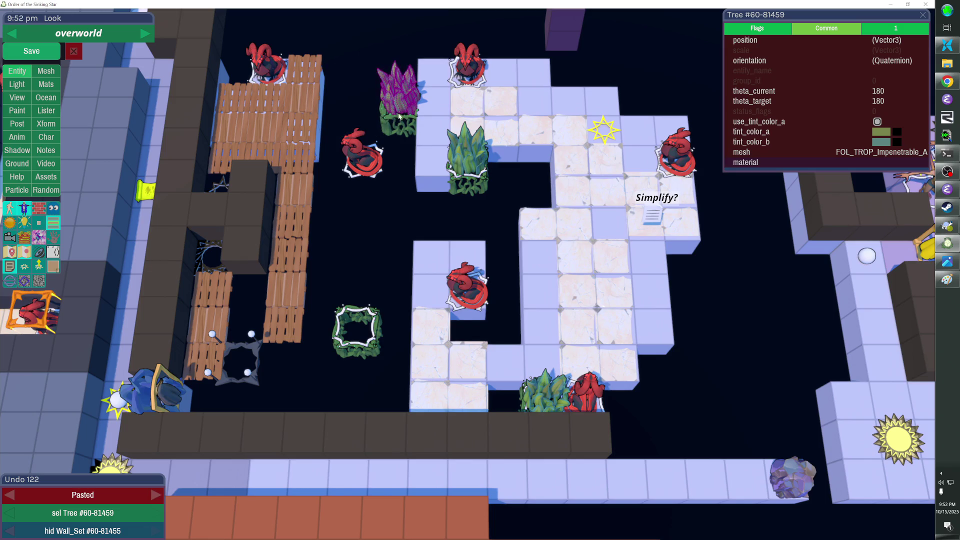
Step: Set the fences' belongs_to_tree value to tree 60-81459
{"action": "key", "text": "ctrl+c"}
{"action": "left_click", "coordinate": [436, 123], "text": "shift"}
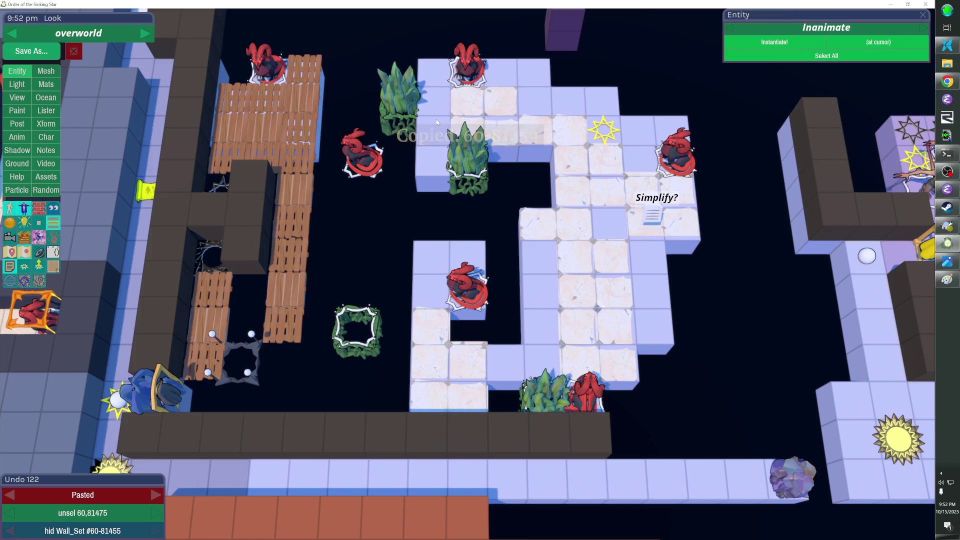
{"action": "left_click", "coordinate": [436, 122], "text": "shift"}
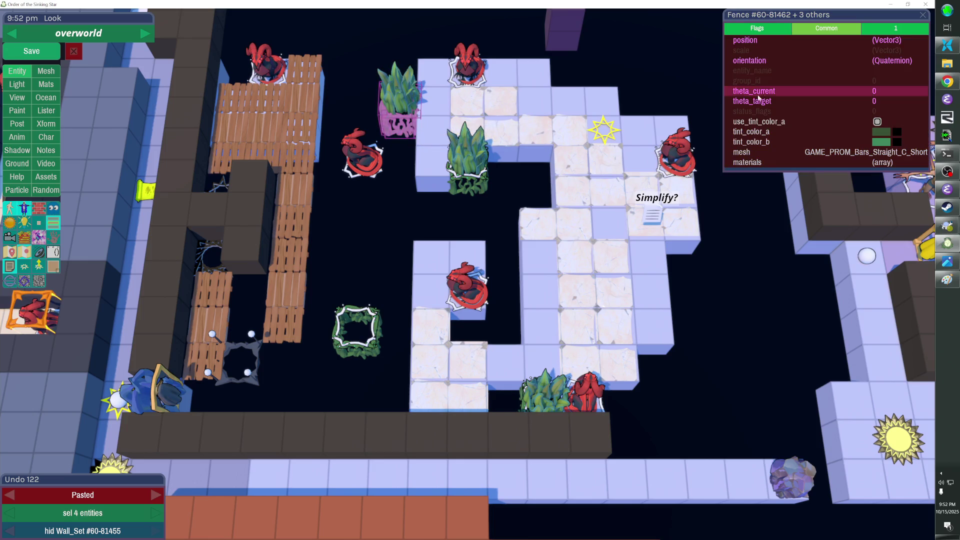
{"action": "left_click", "coordinate": [871, 31]}
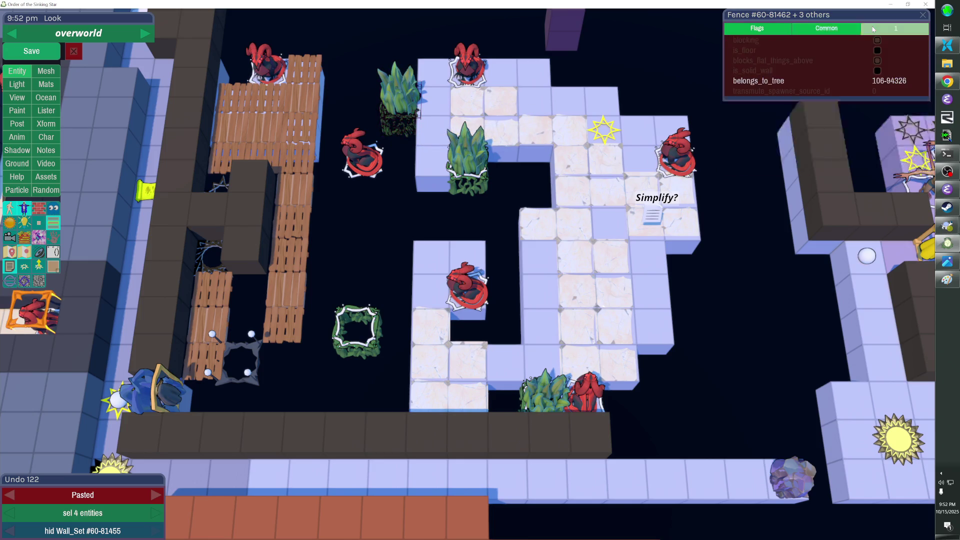
{"action": "left_click", "coordinate": [861, 79]}
{"action": "key", "text": "ctrl+a"}
{"action": "key", "text": "ctrl+v"}
{"action": "key", "text": "Return"}
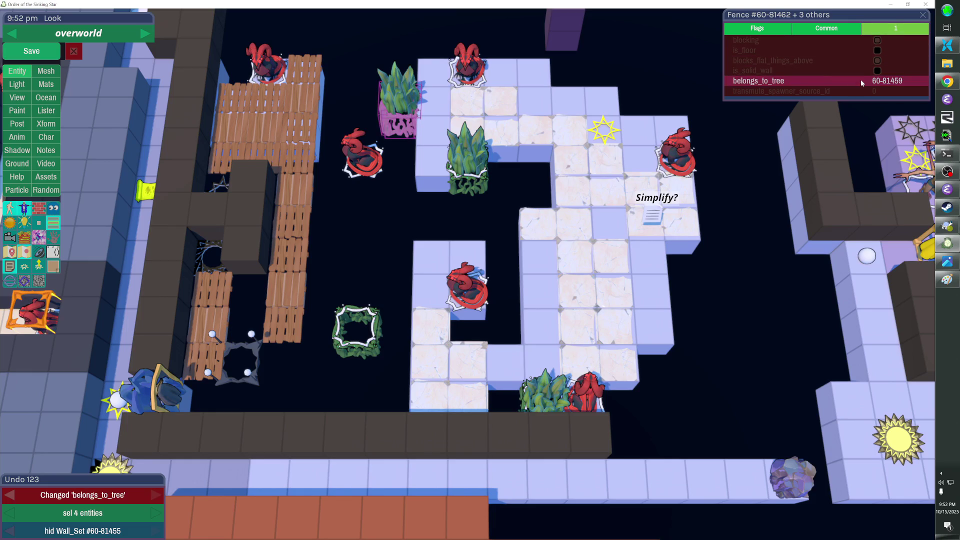
Step: Copy the plant-and-fence set and paste the copy one tile to the left
{"action": "key", "text": "ctrl+c"}
{"action": "key", "text": "ctrl+v"}
{"action": "key", "text": "Left"}
{"action": "key", "text": "Left"}
{"action": "left_click", "coordinate": [352, 98]}
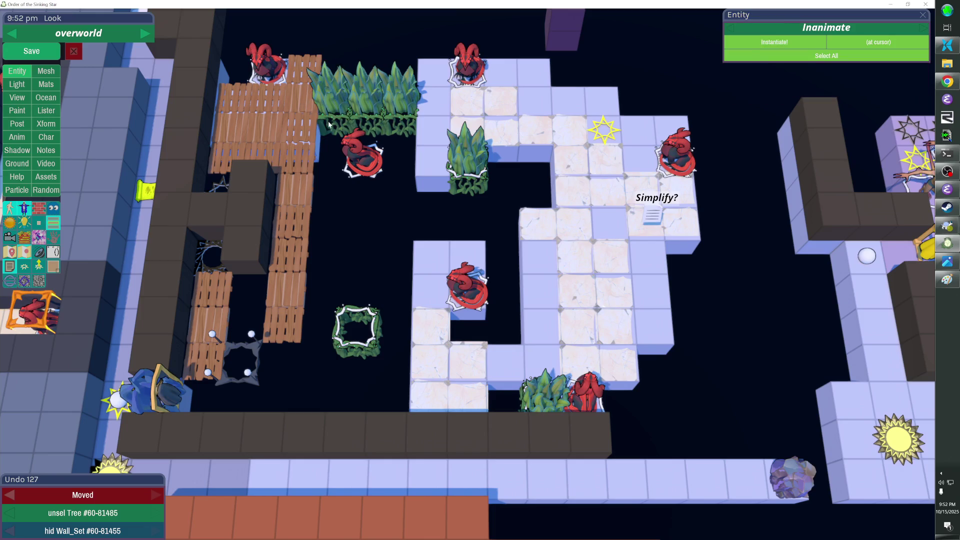
Step: Rotate the leftmost plant twice and tint it deep green, then lighten the green slightly
{"action": "right_click", "coordinate": [790, 81]}
{"action": "left_click", "coordinate": [810, 107]}
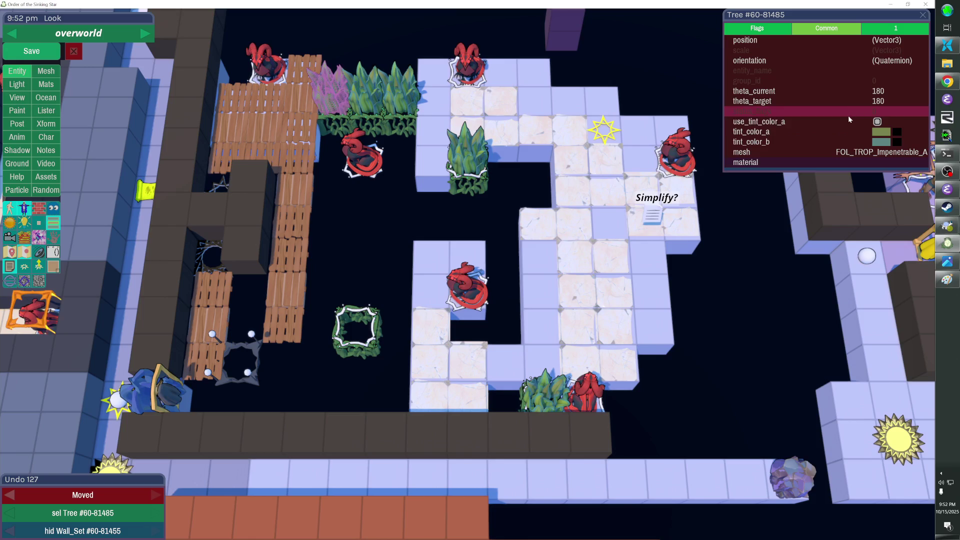
{"action": "left_click", "coordinate": [464, 128]}
{"action": "left_click", "coordinate": [357, 96]}
{"action": "key", "text": "r"}
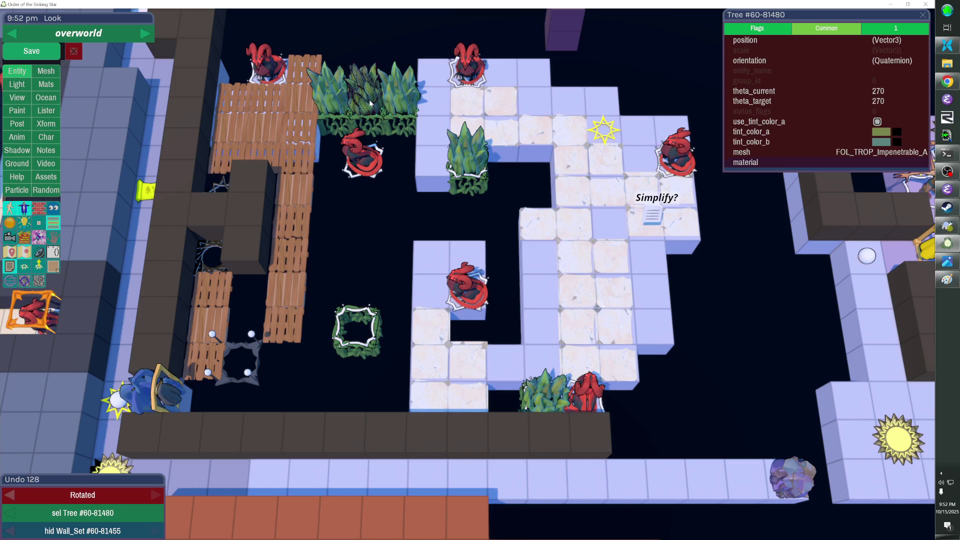
{"action": "key", "text": "r"}
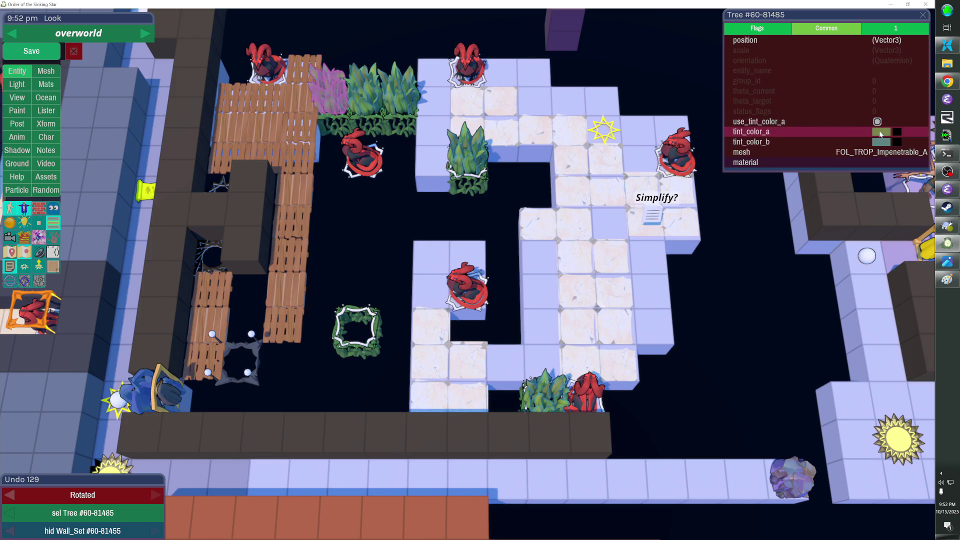
{"action": "left_click", "coordinate": [881, 131]}
{"action": "left_click_drag", "start_coordinate": [801, 297], "coordinate": [800, 334]}
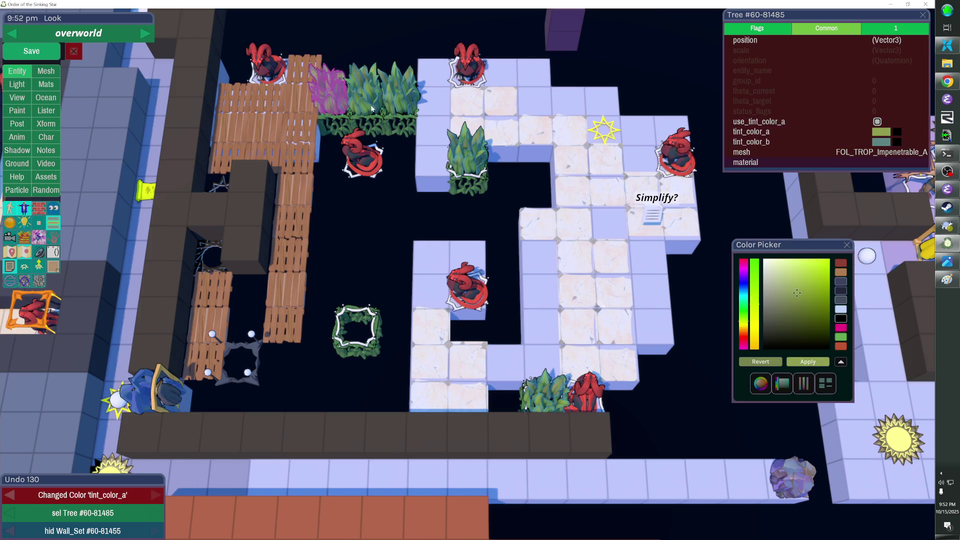
{"action": "left_click", "coordinate": [802, 324]}
Step: Change the right-hand plant's tint colours to green and deselect it
{"action": "left_click", "coordinate": [398, 90]}
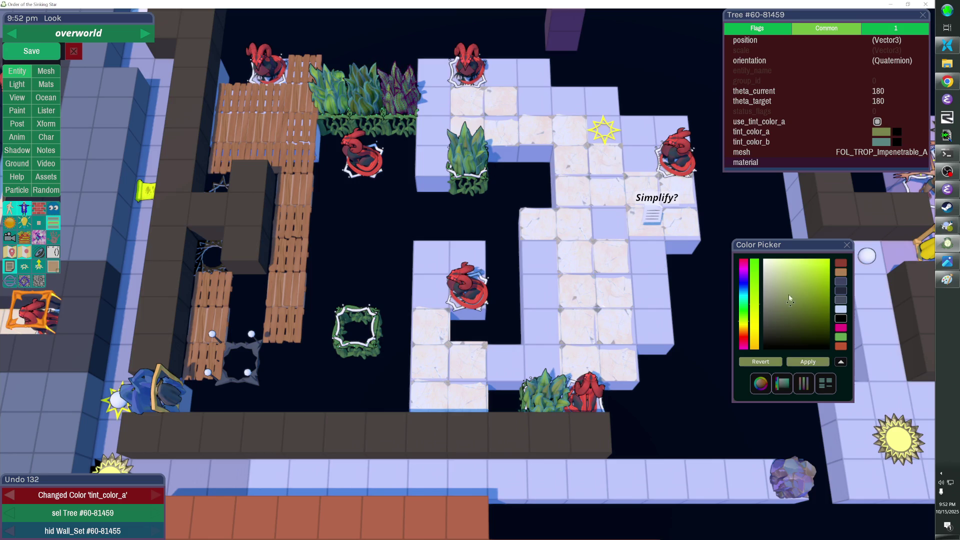
{"action": "left_click", "coordinate": [882, 143]}
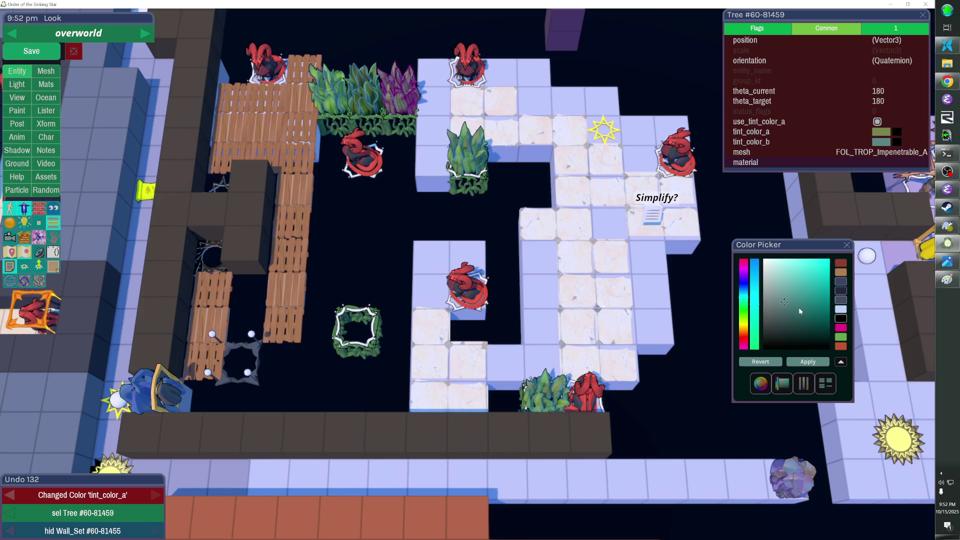
{"action": "left_click", "coordinate": [877, 134]}
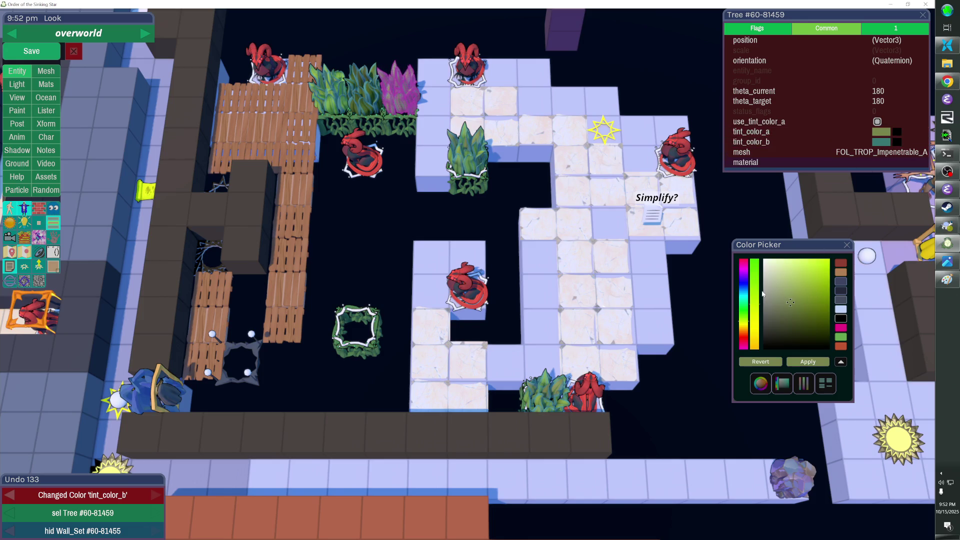
{"action": "left_click", "coordinate": [798, 292]}
{"action": "key", "text": "Escape"}
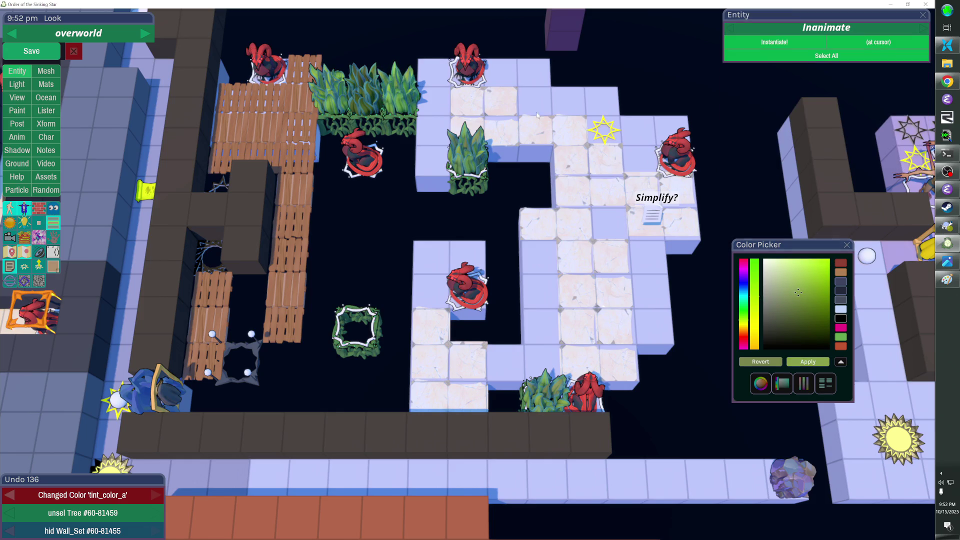
{"action": "left_click", "coordinate": [397, 95]}
Step: Delete the extra tree beside the fence and bring back the hidden scenery
{"action": "key", "text": "Right"}
{"action": "key", "text": "Escape"}
{"action": "left_click", "coordinate": [400, 100]}
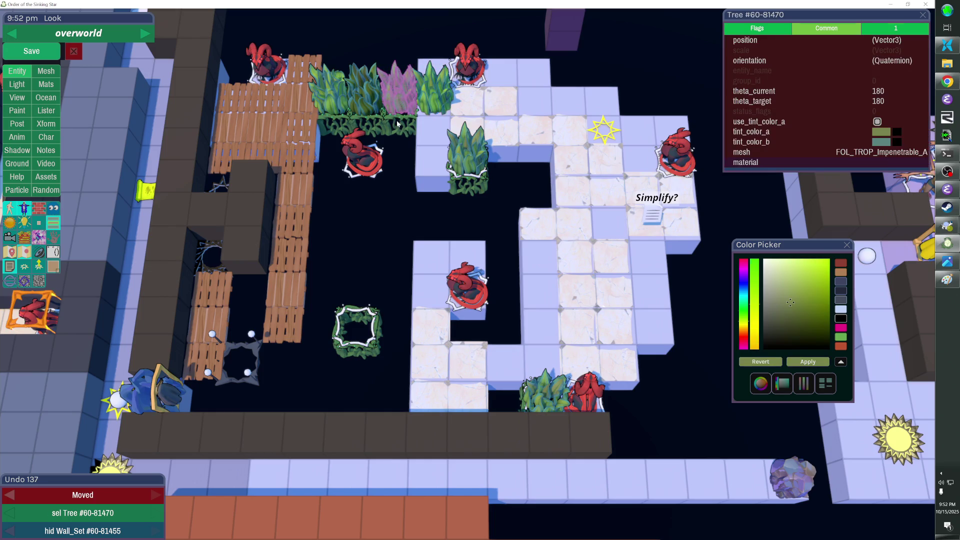
{"action": "left_click", "coordinate": [398, 121]}
{"action": "left_click", "coordinate": [403, 96]}
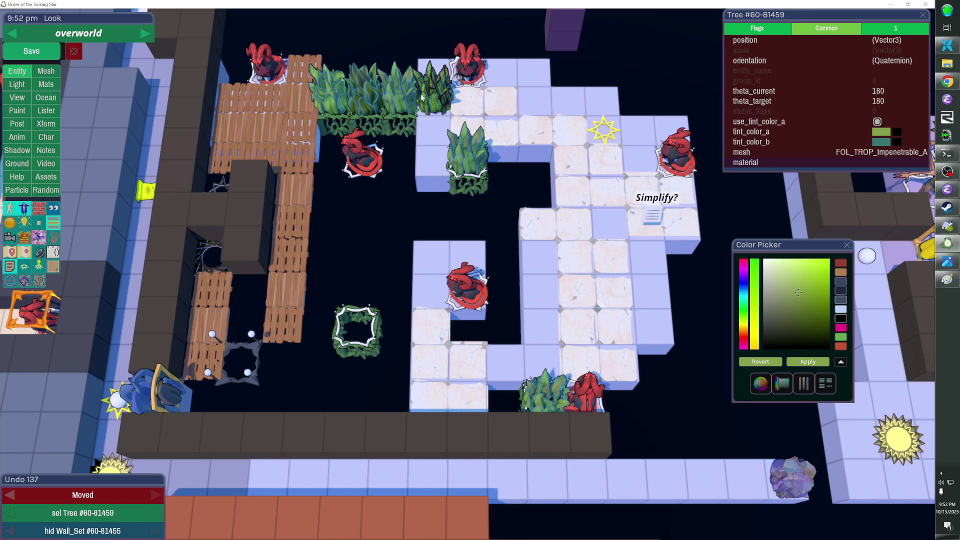
{"action": "key", "text": "Delete"}
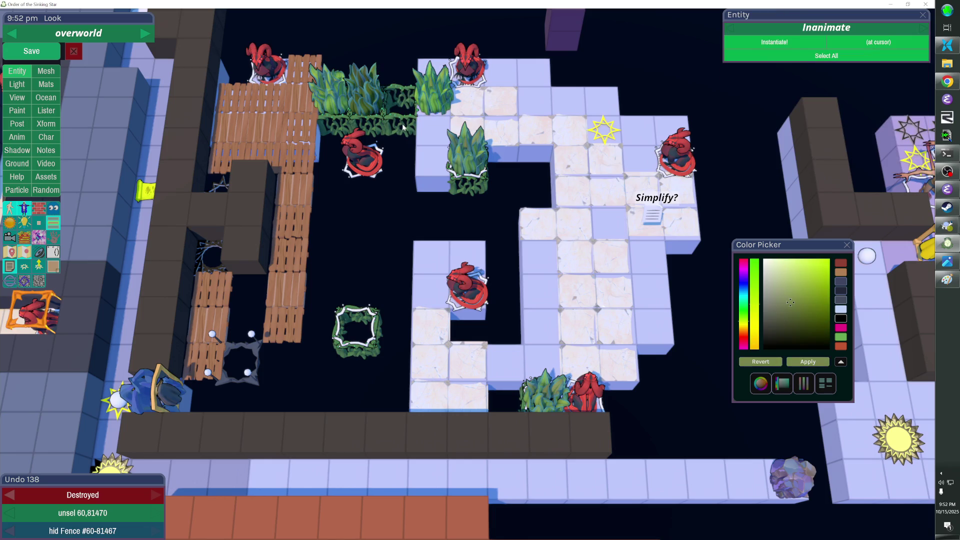
{"action": "key", "text": "shift+h"}
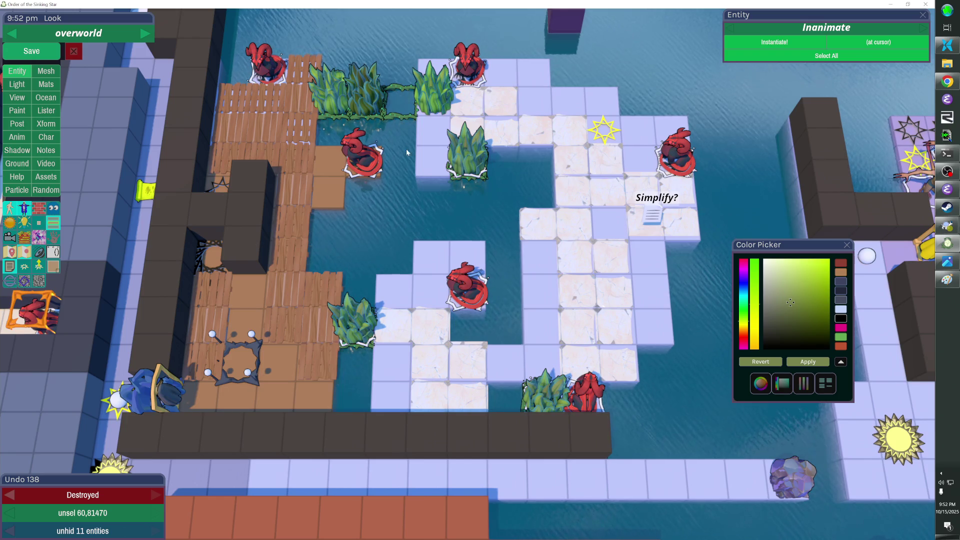
Step: Move three fence pieces down, delete a small fence piece, and shift its neighbour down to close the box
{"action": "left_click", "coordinate": [401, 124]}
{"action": "left_click", "coordinate": [405, 114], "text": "shift"}
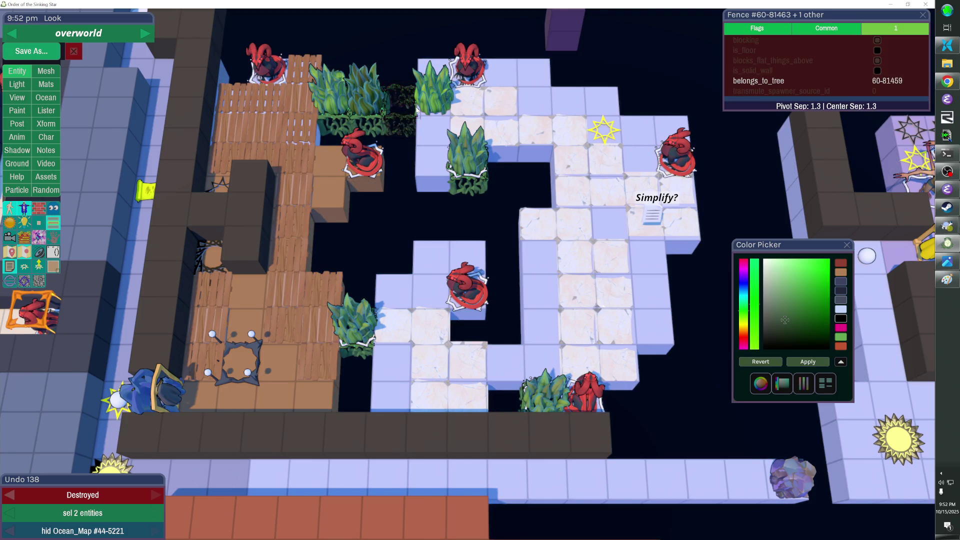
{"action": "key", "text": "Down"}
{"action": "key", "text": "Down"}
{"action": "key", "text": "Down"}
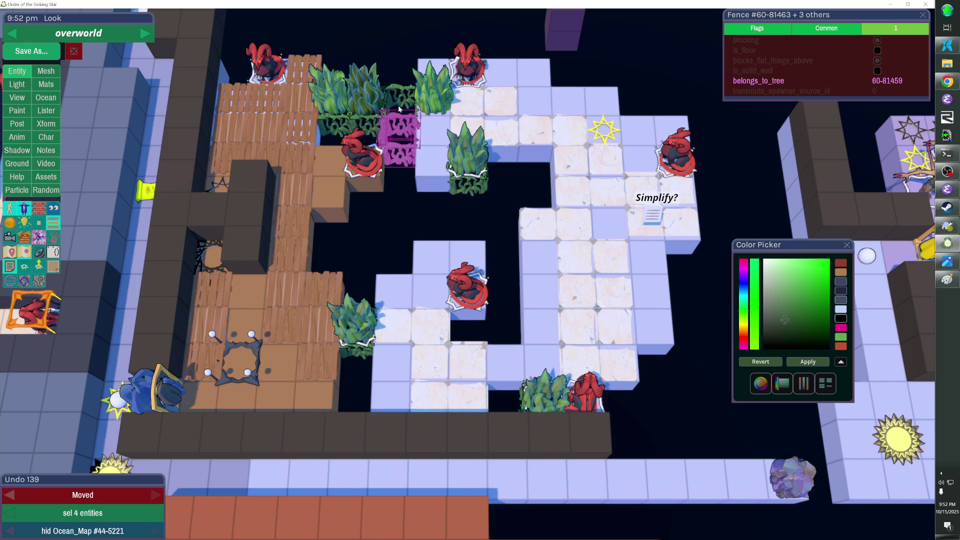
{"action": "left_click", "coordinate": [436, 85]}
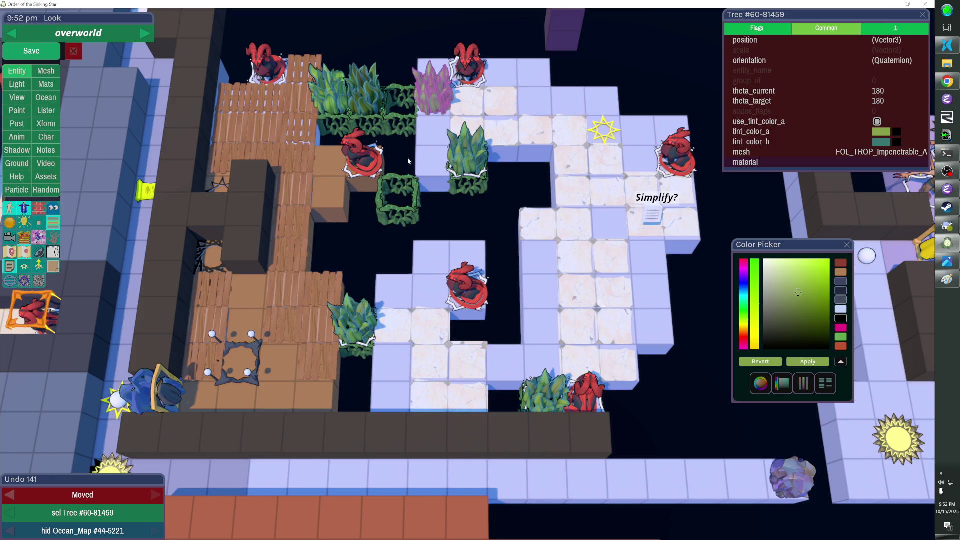
{"action": "left_click", "coordinate": [416, 204]}
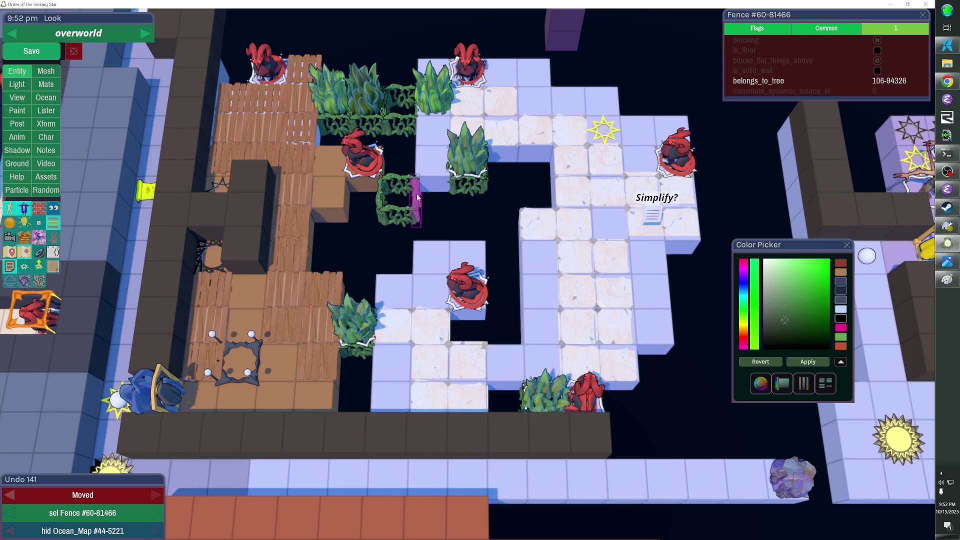
{"action": "key", "text": "Delete"}
{"action": "left_click", "coordinate": [382, 198]}
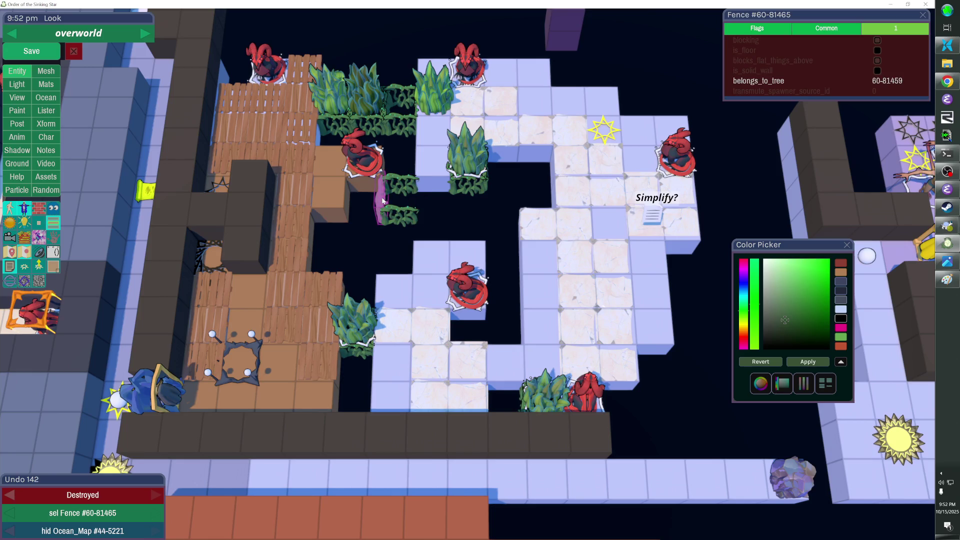
{"action": "key", "text": "h"}
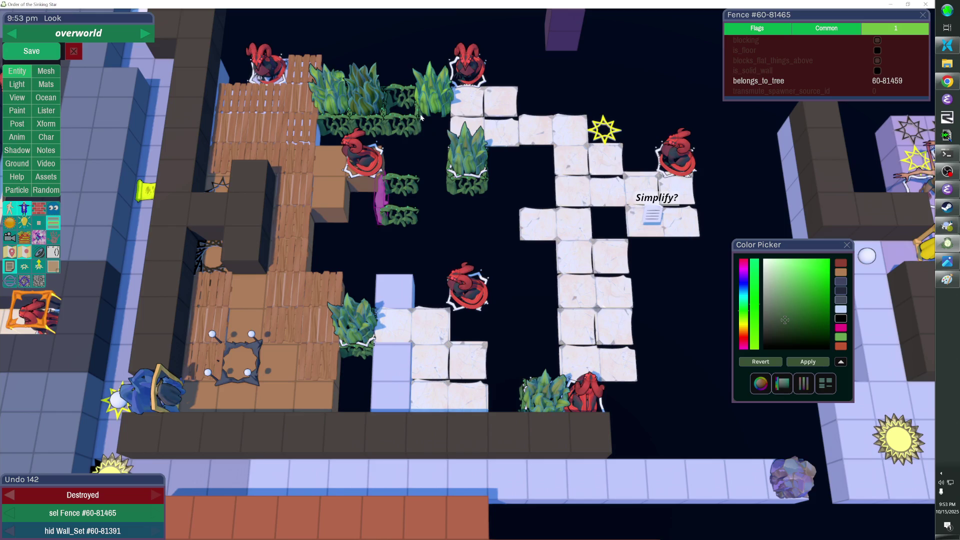
{"action": "key", "text": "Down"}
Step: Delete the horizontal fence piece and the fence above it
{"action": "left_click", "coordinate": [410, 119]}
{"action": "left_click", "coordinate": [404, 97], "text": "shift"}
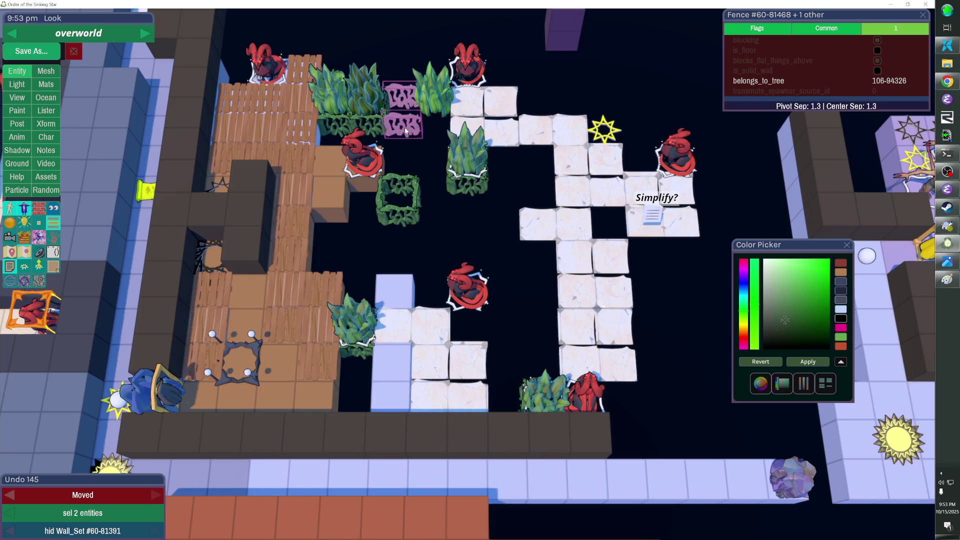
{"action": "key", "text": "Delete"}
{"action": "left_click", "coordinate": [427, 92]}
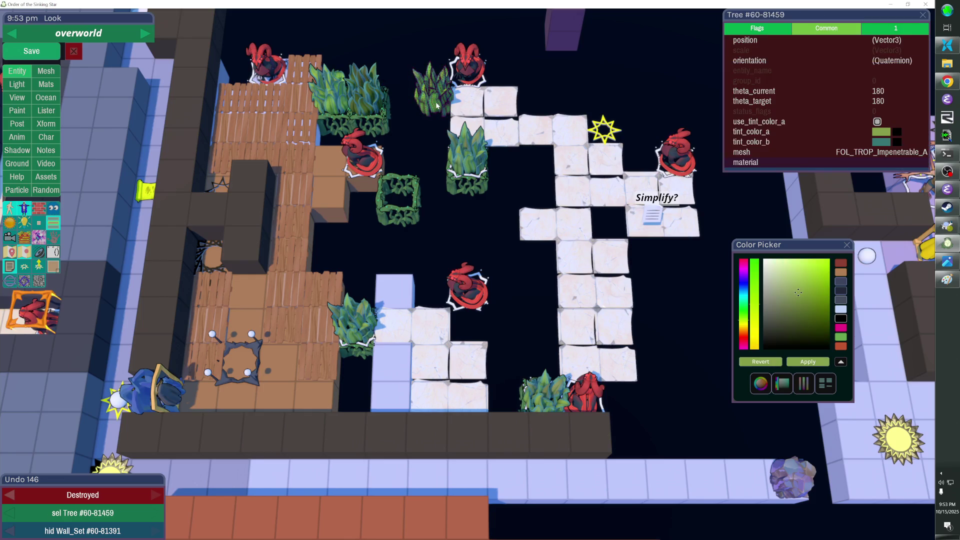
{"action": "left_click", "coordinate": [469, 150]}
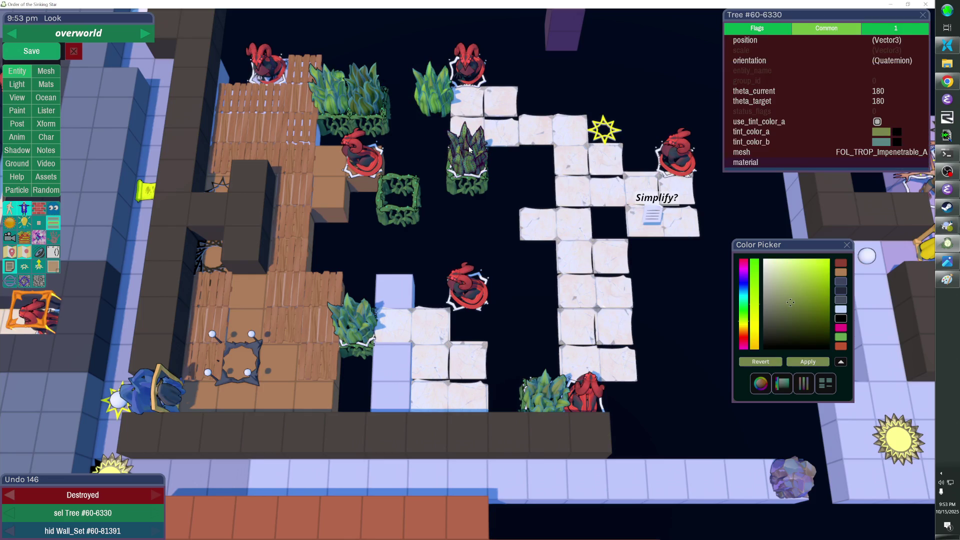
{"action": "left_click", "coordinate": [390, 115]}
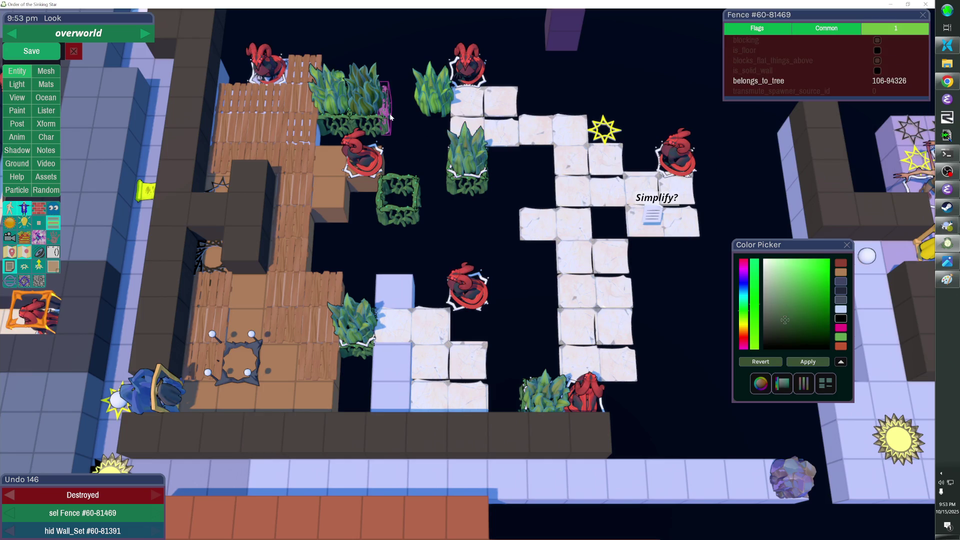
{"action": "key", "text": "Escape"}
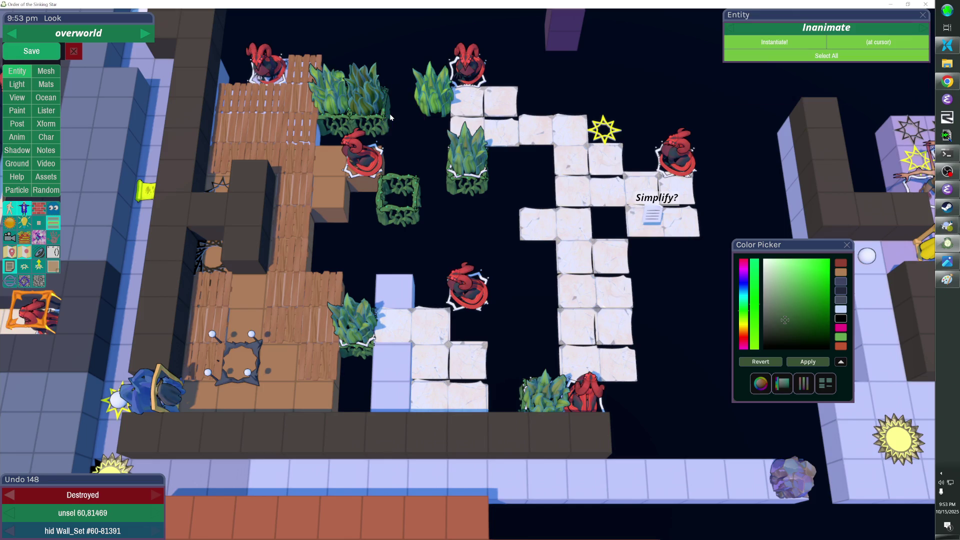
Step: Unhide the hidden tiles and water, then select the fence square pieces
{"action": "key", "text": "shift+h"}
{"action": "left_click", "coordinate": [392, 177]}
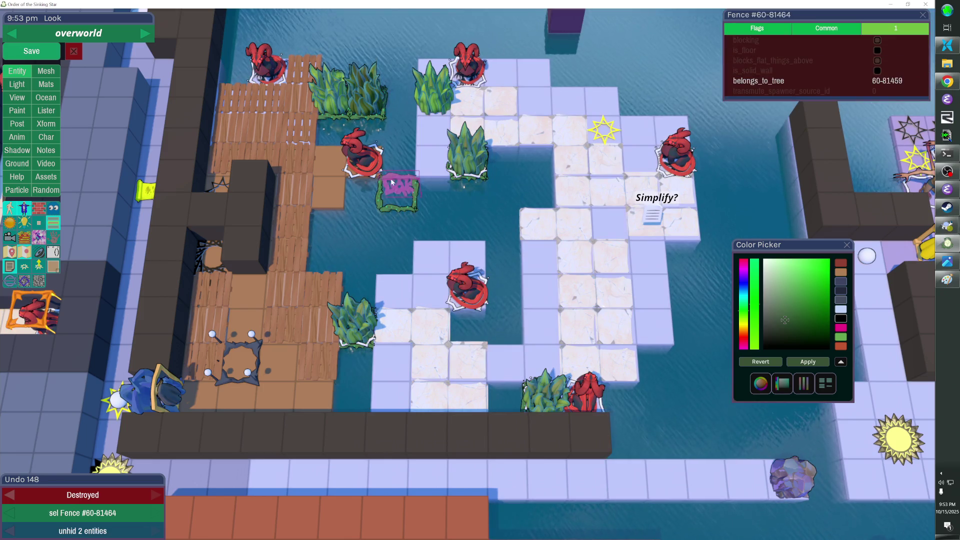
{"action": "left_click", "coordinate": [391, 206]}
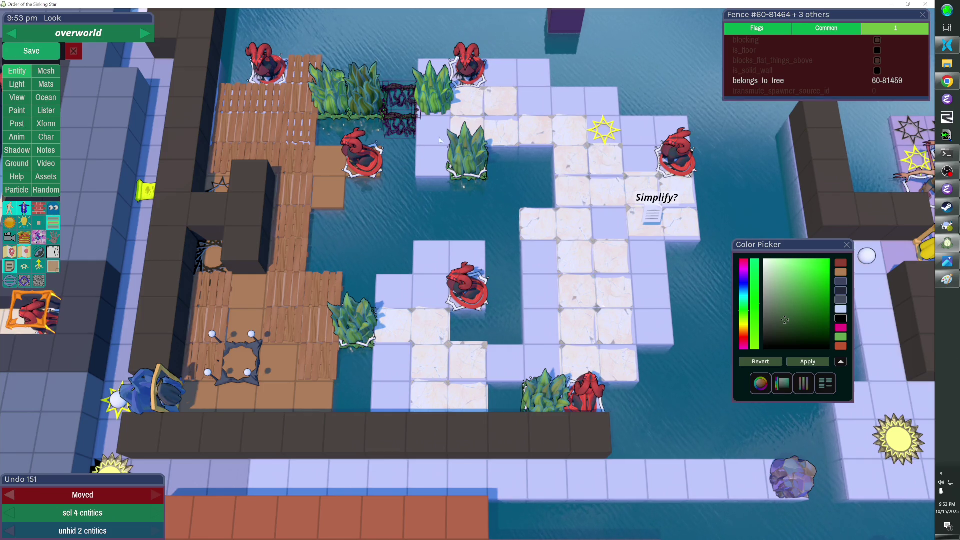
{"action": "left_click", "coordinate": [403, 87]}
{"action": "left_click", "coordinate": [431, 73]}
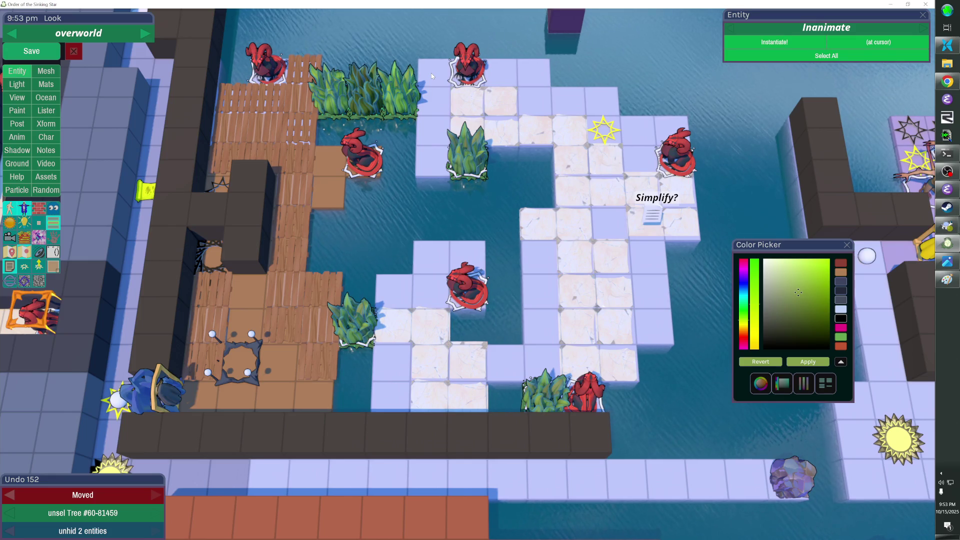
{"action": "key", "text": "alt+Tab"}
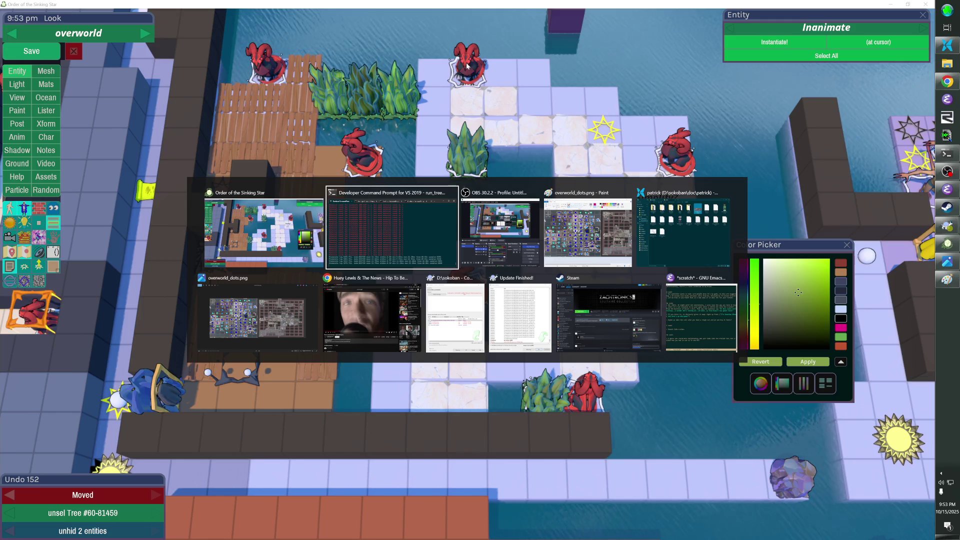
{"action": "key", "text": "Tab"}
{"action": "key", "text": "Tab"}
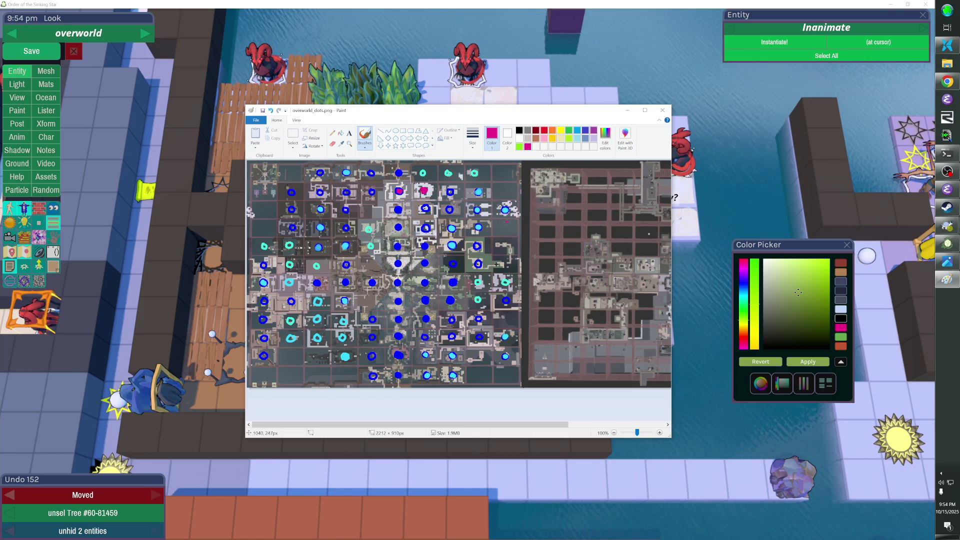
{"action": "key", "text": "alt+Tab"}
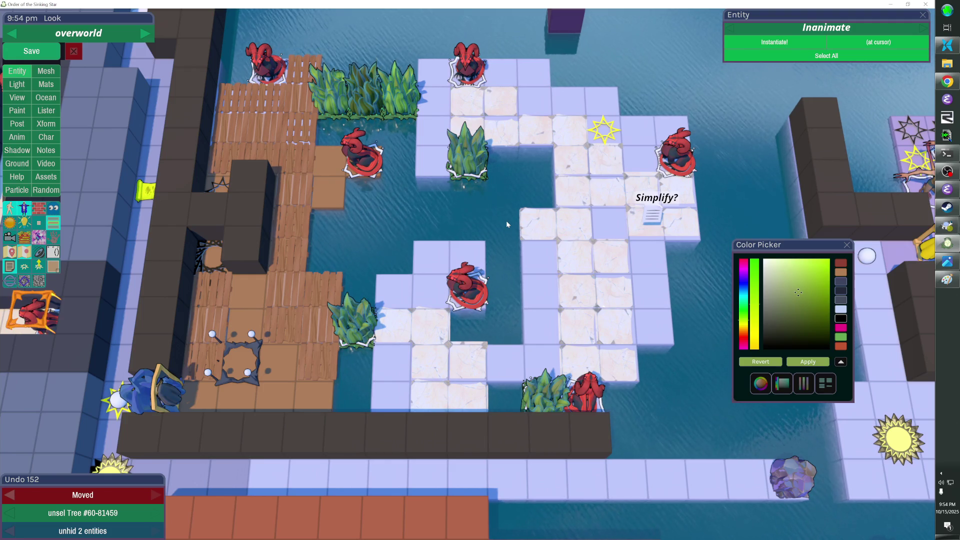
{"action": "left_click", "coordinate": [612, 134]}
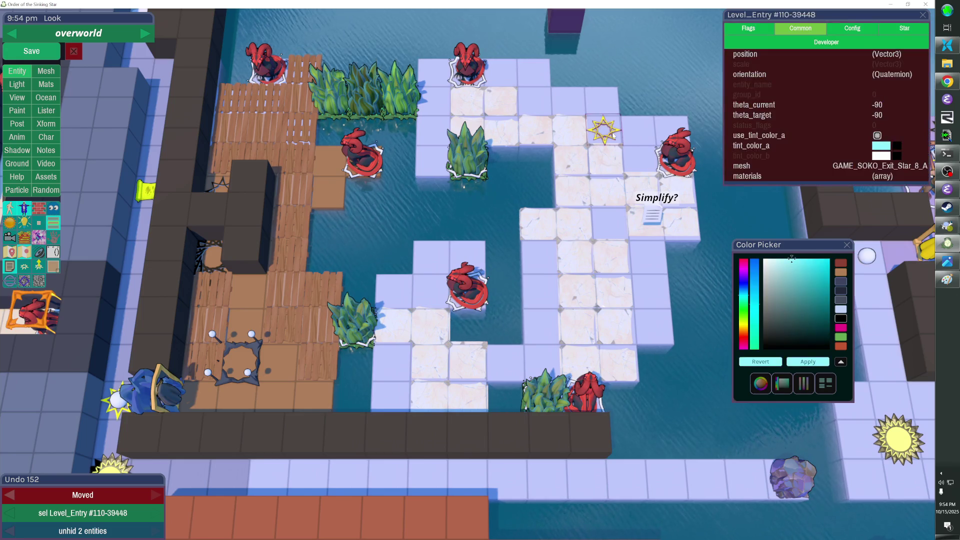
{"action": "double_click", "coordinate": [613, 133]}
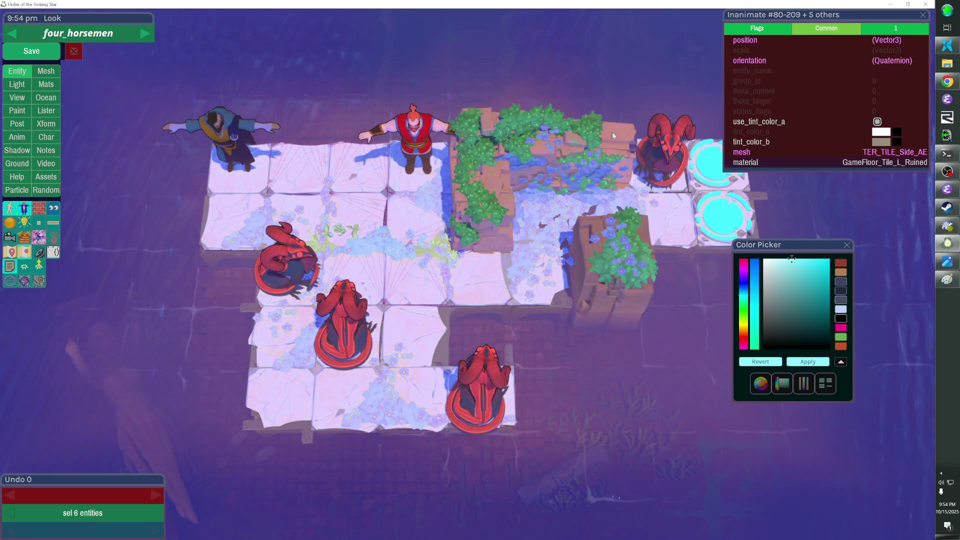
{"action": "key", "text": "Escape"}
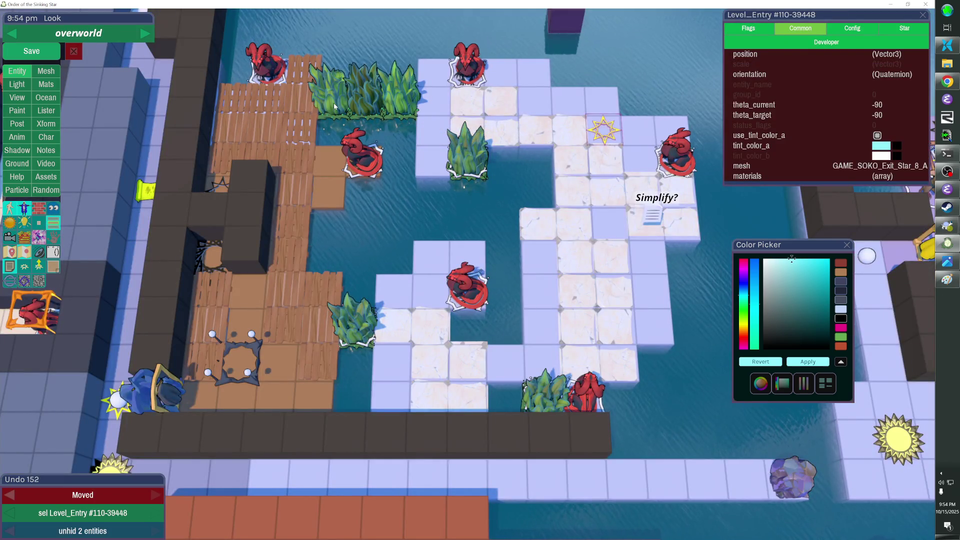
{"action": "key", "text": "Return"}
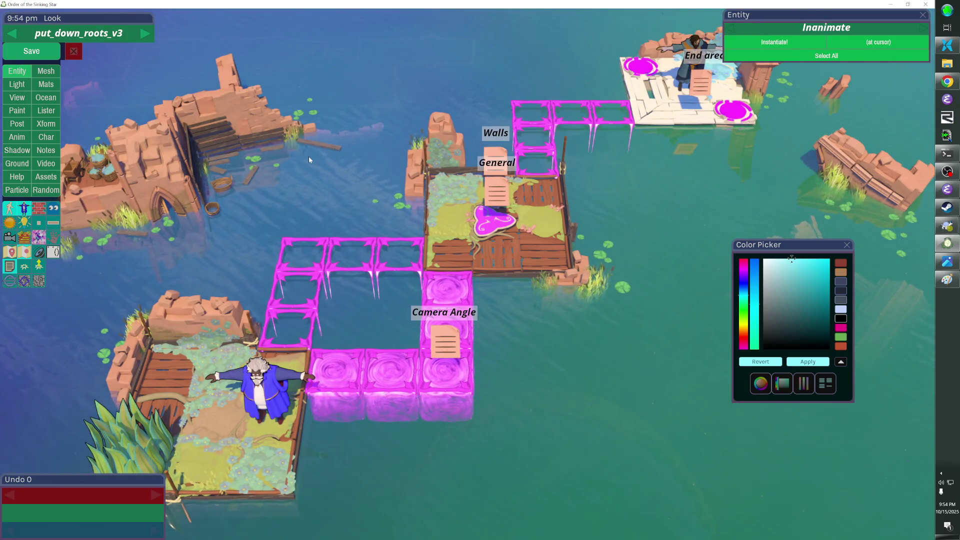
{"action": "key", "text": "Escape"}
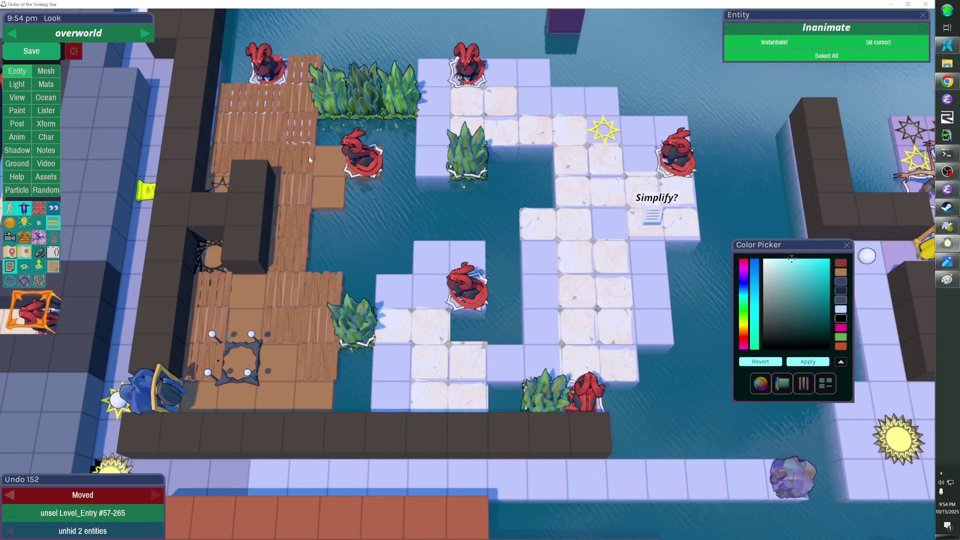
Step: With the ocean hidden, delete the twelve fence plants, another fence bush and the last fence pieces
{"action": "key", "text": "h"}
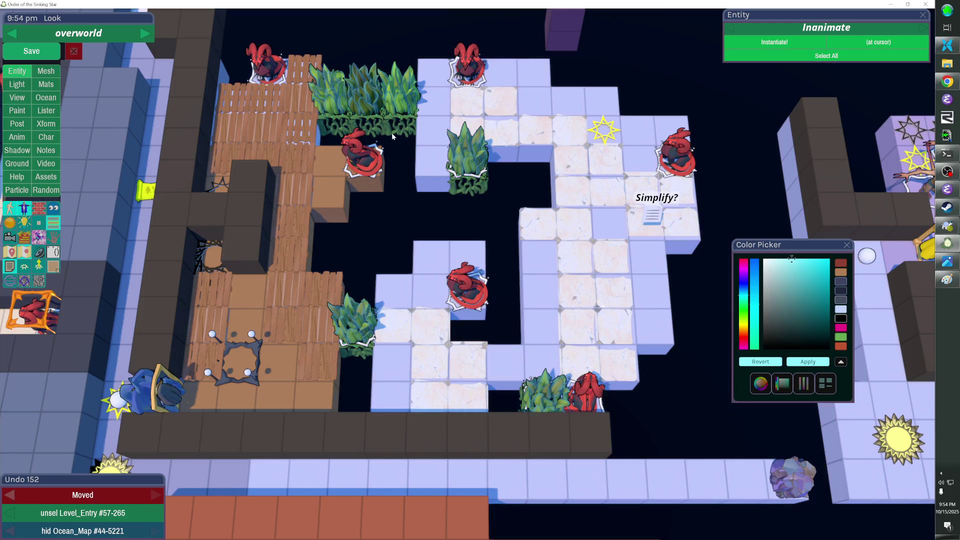
{"action": "mouse_move", "coordinate": [410, 54]}
{"action": "left_mouse_down"}
{"action": "mouse_move", "coordinate": [349, 128]}
{"action": "mouse_move", "coordinate": [331, 129]}
{"action": "left_mouse_up"}
{"action": "key", "text": "Delete"}
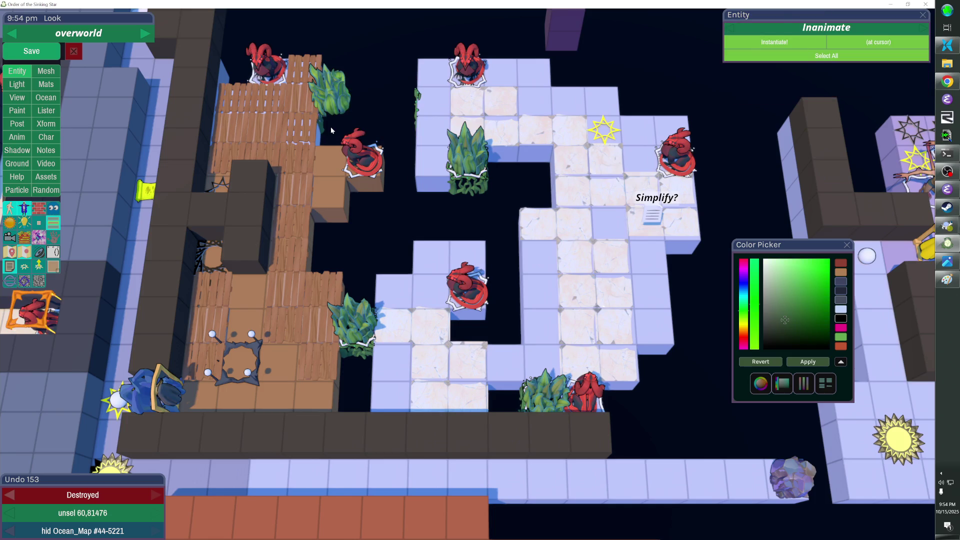
{"action": "left_click", "coordinate": [329, 92]}
{"action": "key", "text": "Delete"}
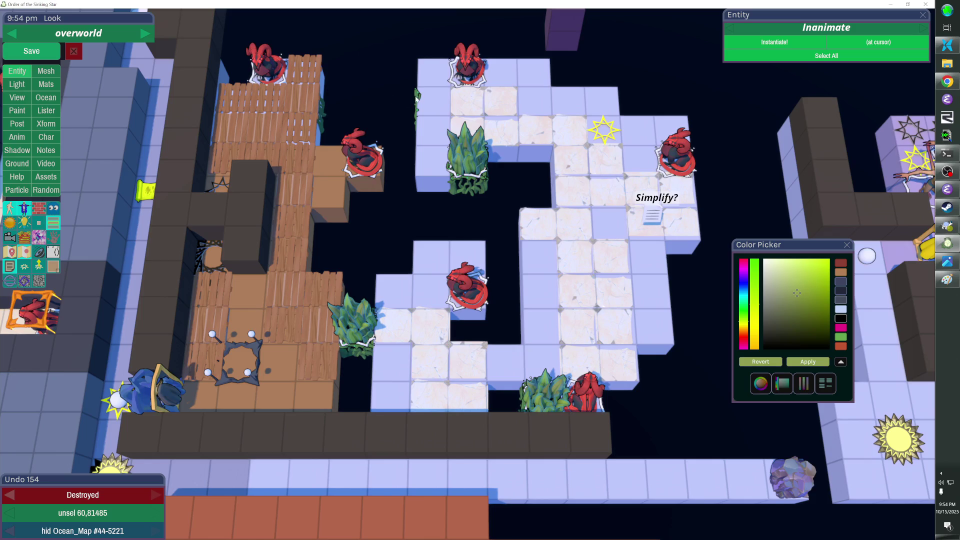
{"action": "left_click", "coordinate": [416, 99]}
{"action": "left_click", "coordinate": [323, 114], "text": "shift"}
{"action": "key", "text": "Delete"}
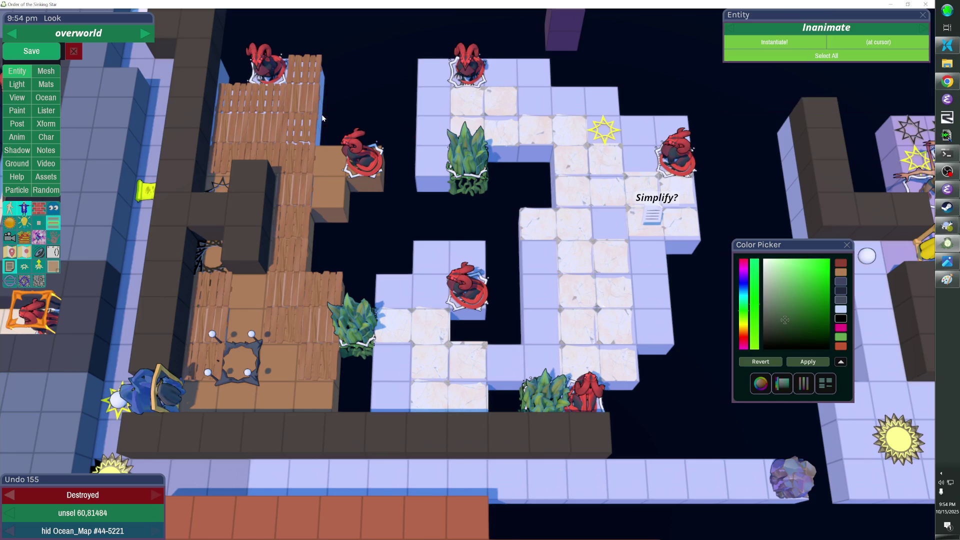
{"action": "key", "text": "h"}
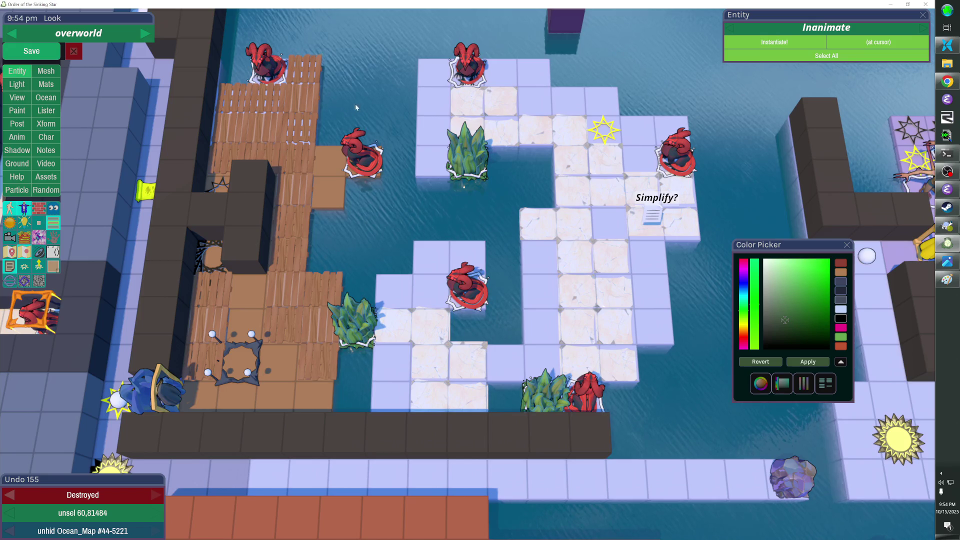
Step: Duplicate the purple cube one step left and down, stretch it into a wall to the dock, and save
{"action": "key", "text": "w"}
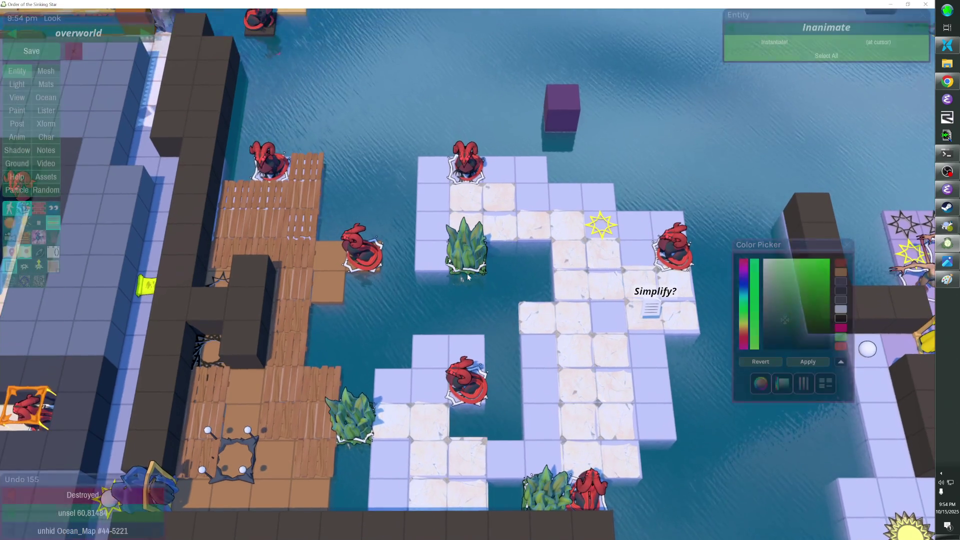
{"action": "left_click", "coordinate": [570, 112]}
{"action": "key", "text": "ctrl+d"}
{"action": "key", "text": "Left"}
{"action": "key", "text": "Left"}
{"action": "key", "text": "Left"}
{"action": "key", "text": "Down"}
{"action": "key", "text": "Down"}
{"action": "key", "text": "Down"}
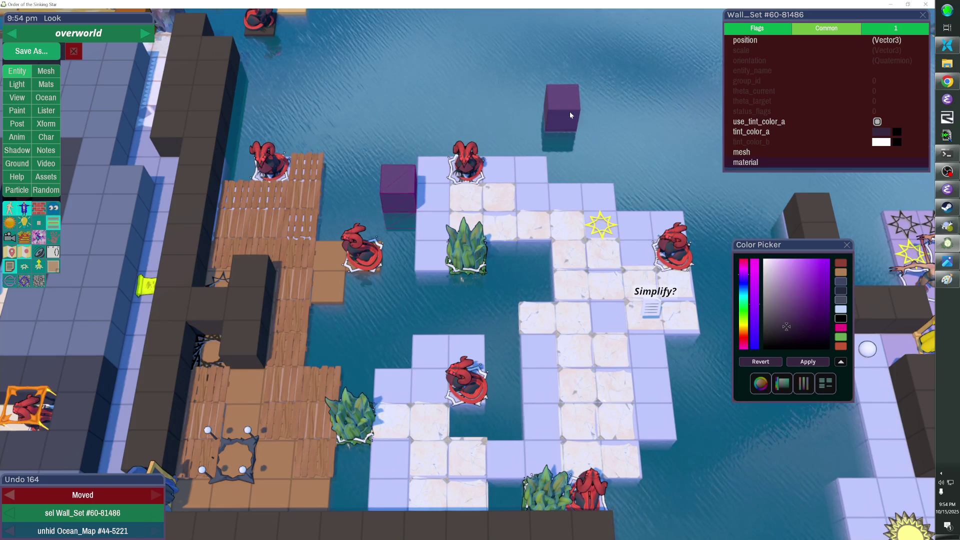
{"action": "key", "text": "e"}
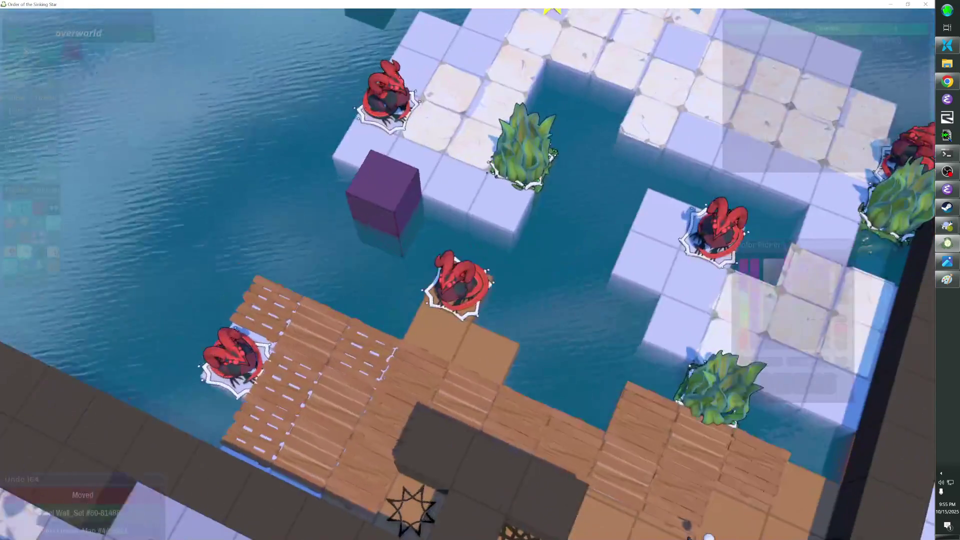
{"action": "left_click_drag", "start_coordinate": [392, 220], "coordinate": [337, 306]}
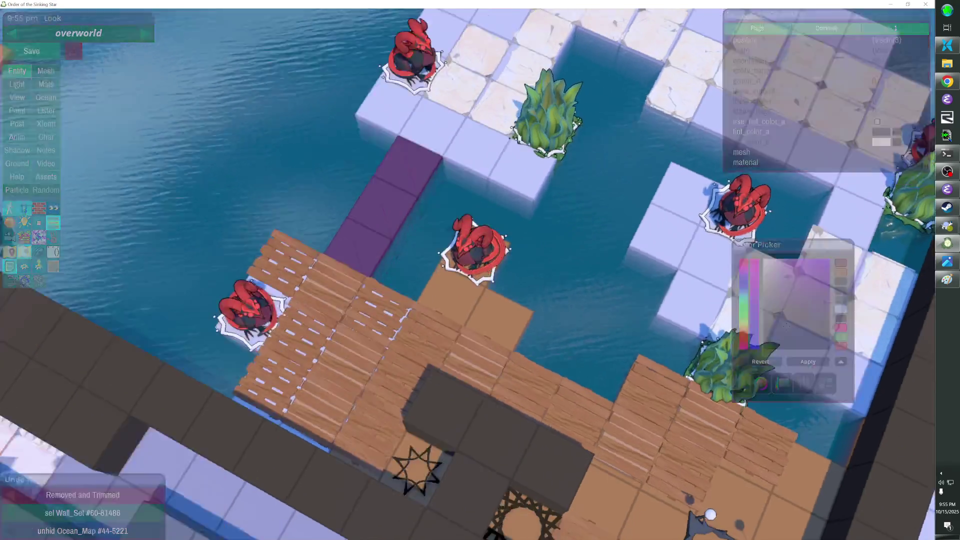
{"action": "key", "text": "e"}
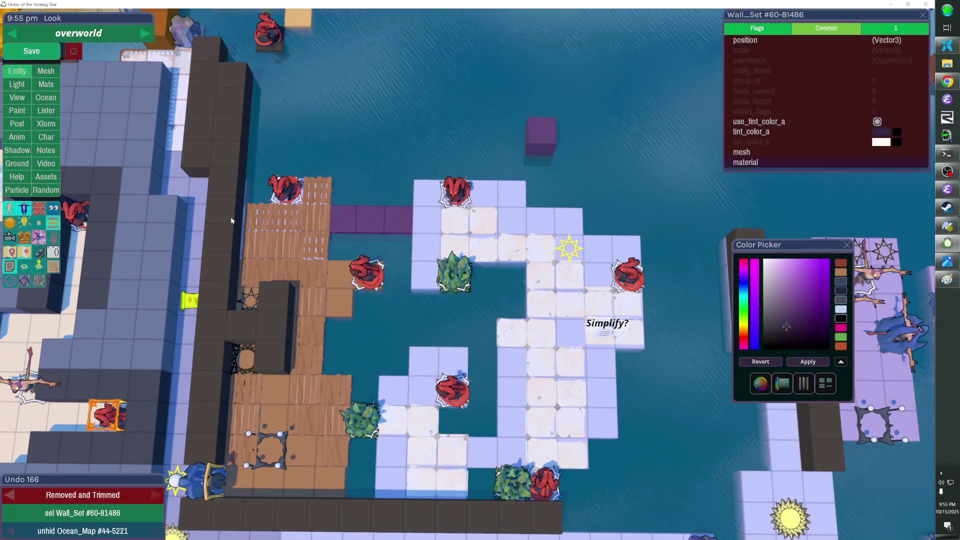
{"action": "key", "text": "Escape"}
{"action": "left_click", "coordinate": [32, 51]}
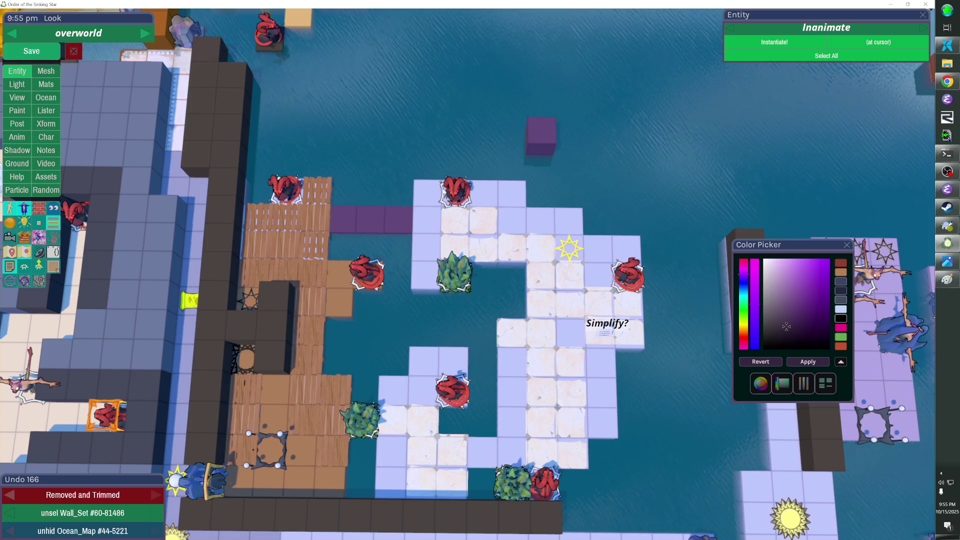
Step: Save the level, bring up OBS Studio, and open the video capture source's options
{"action": "key", "text": "ctrl+s"}
{"action": "left_click", "coordinate": [949, 172]}
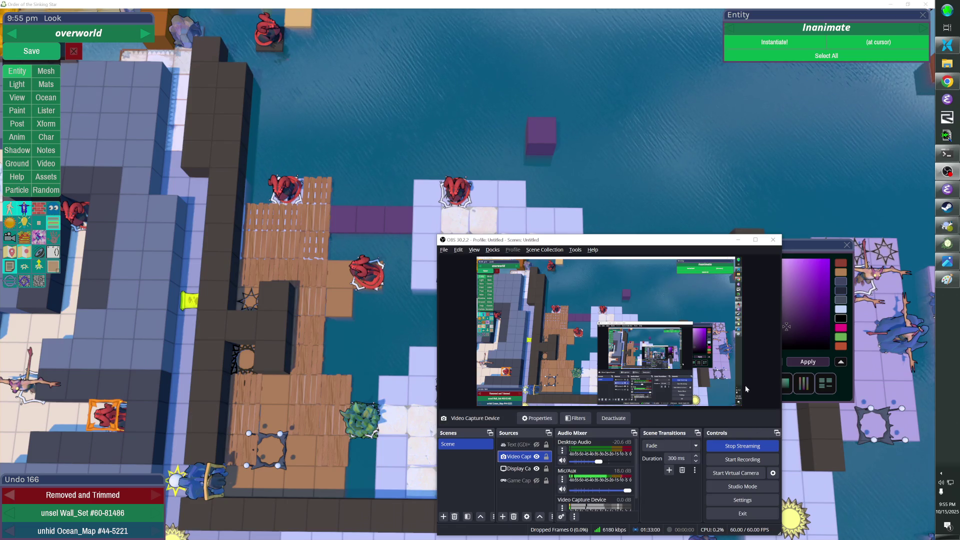
{"action": "right_click", "coordinate": [537, 457]}
Step: Inspect and dismiss the Video Capture Device properties, move OBS up-right, and refocus the level editor
{"action": "left_click", "coordinate": [565, 451]}
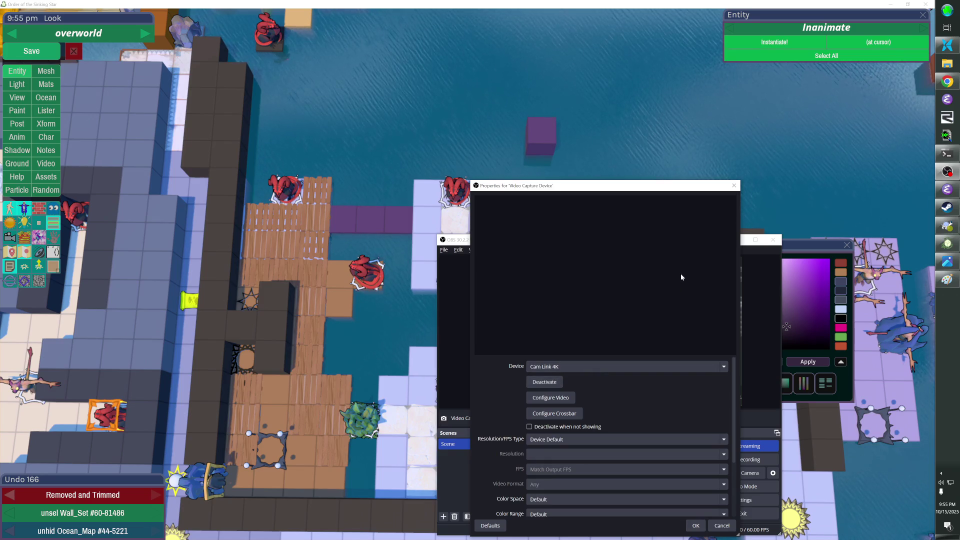
{"action": "left_click_drag", "start_coordinate": [711, 192], "coordinate": [856, 151]}
{"action": "key", "text": "Escape"}
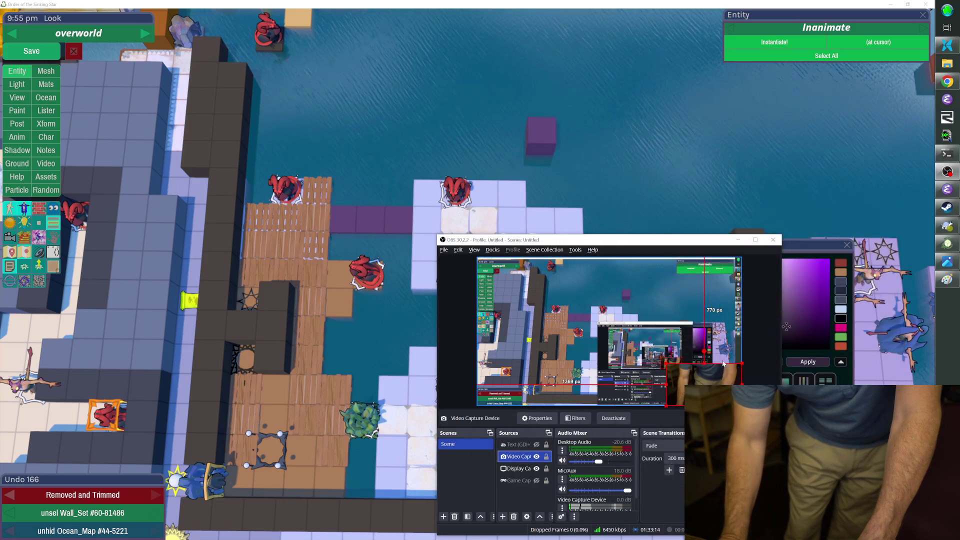
{"action": "left_click_drag", "start_coordinate": [677, 244], "coordinate": [824, 192]}
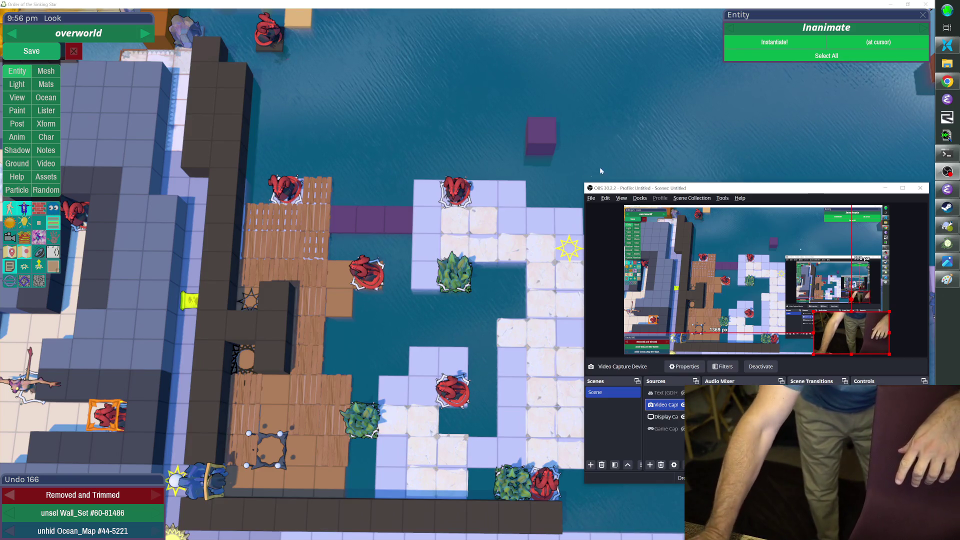
{"action": "left_click", "coordinate": [570, 3]}
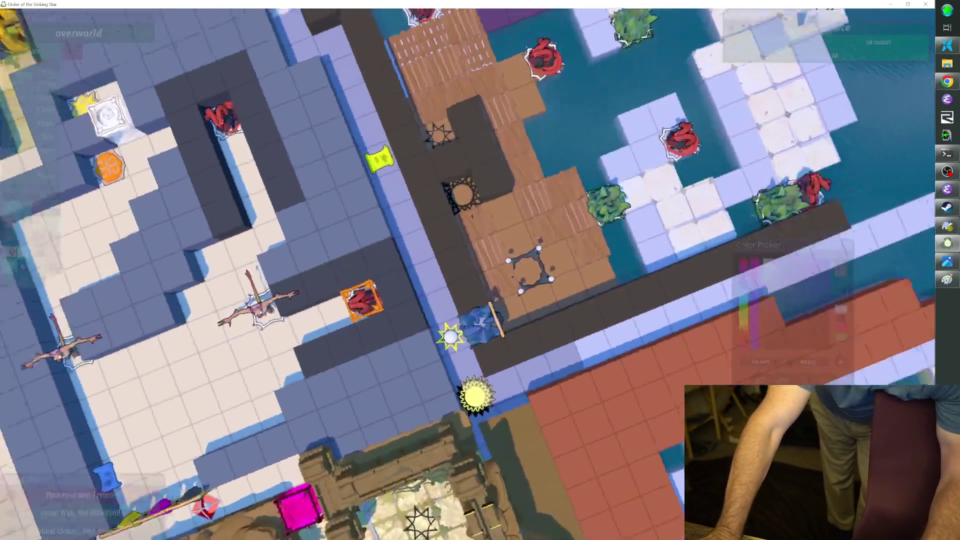
Step: Zoom the editor view, then bring OBS Studio to the front
{"action": "scroll", "coordinate": [521, 245], "scroll_direction": "up", "scroll_amount": 3}
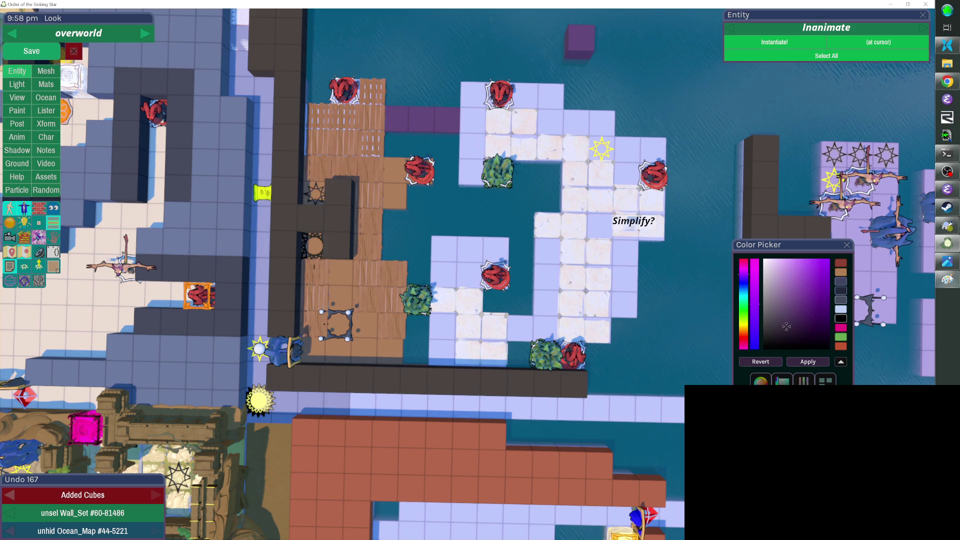
{"action": "left_click", "coordinate": [947, 173]}
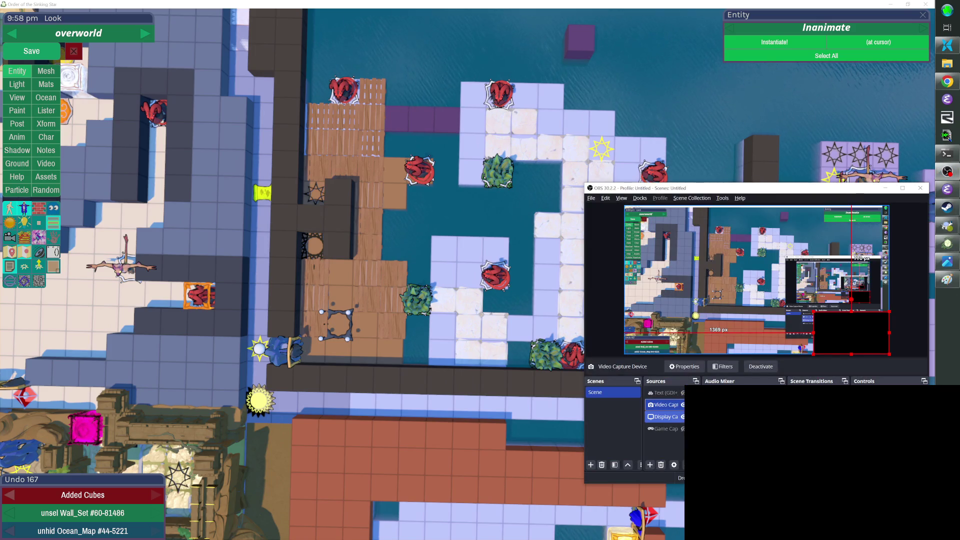
Step: Return to the level editor, zoom in, and bring up the Alt+Tab window list
{"action": "left_click", "coordinate": [685, 4]}
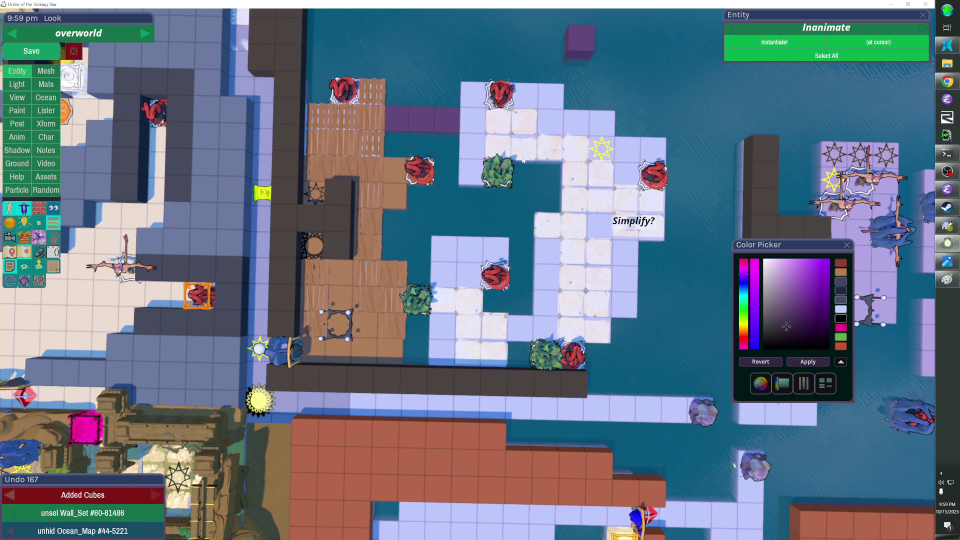
{"action": "scroll", "coordinate": [523, 160], "scroll_direction": "up", "scroll_amount": 2}
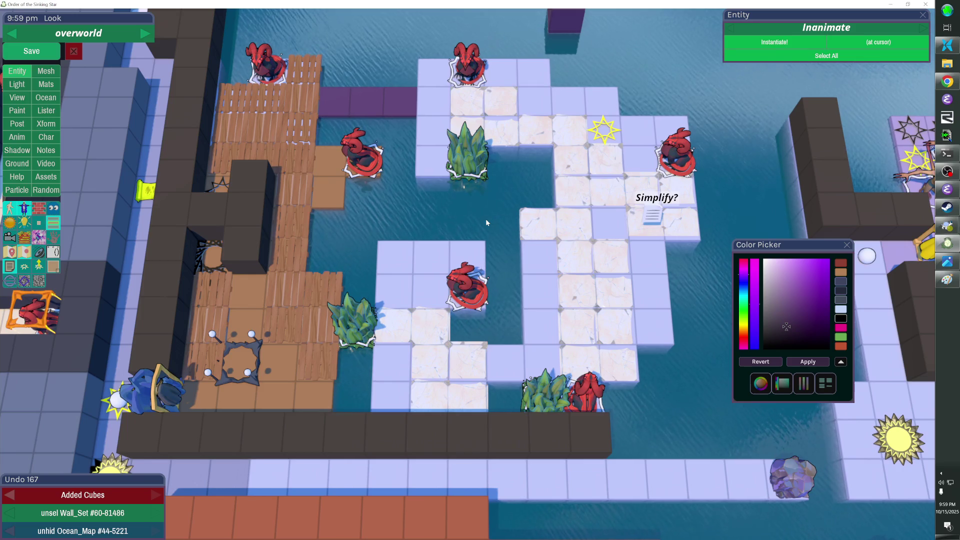
{"action": "key", "text": "alt+Tab"}
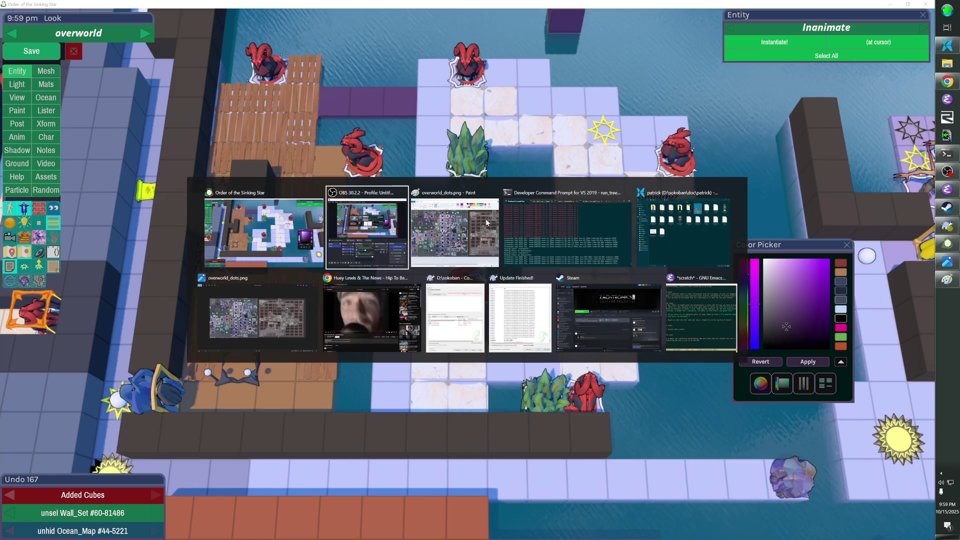
Step: View the overworld_dots.png map in Paint, then switch back to the level editor
{"action": "left_click", "coordinate": [505, 217]}
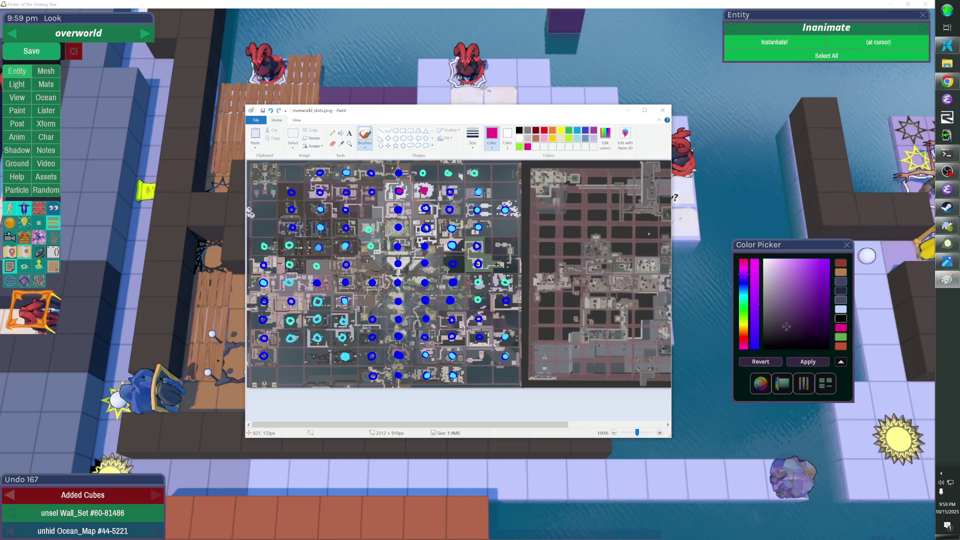
{"action": "key", "text": "alt+Tab"}
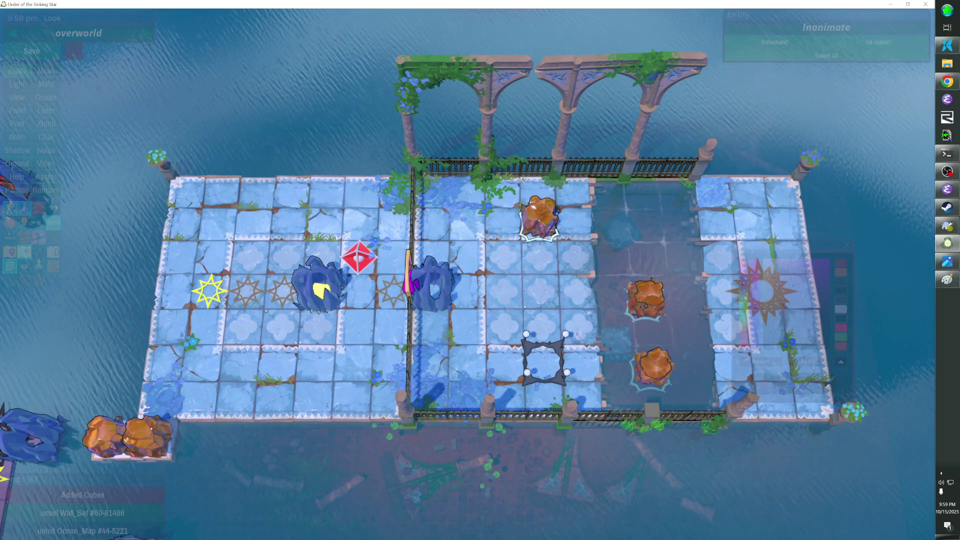
Step: Focus and zoom the camera onto the courtyard island's rocks
{"action": "left_click", "coordinate": [469, 278]}
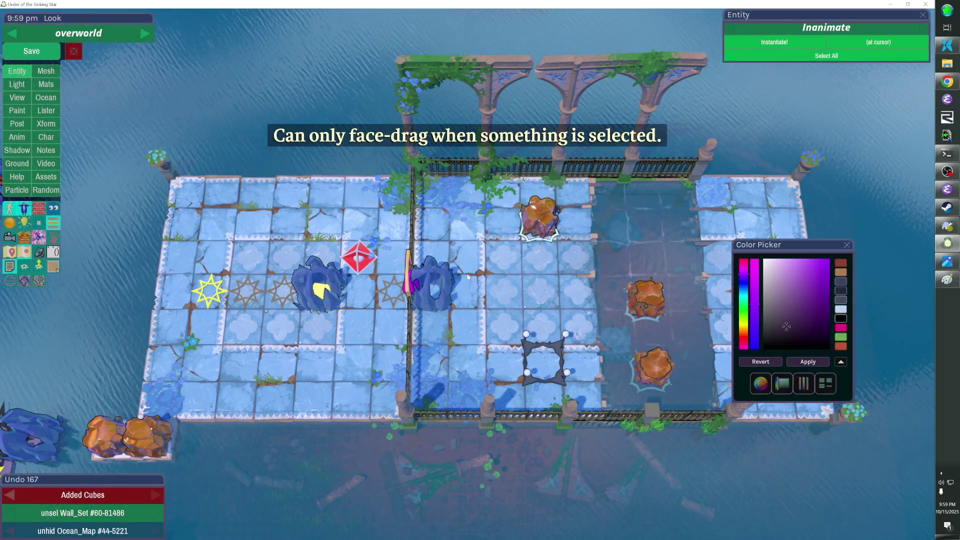
{"action": "scroll", "coordinate": [469, 277], "scroll_direction": "up", "scroll_amount": 5}
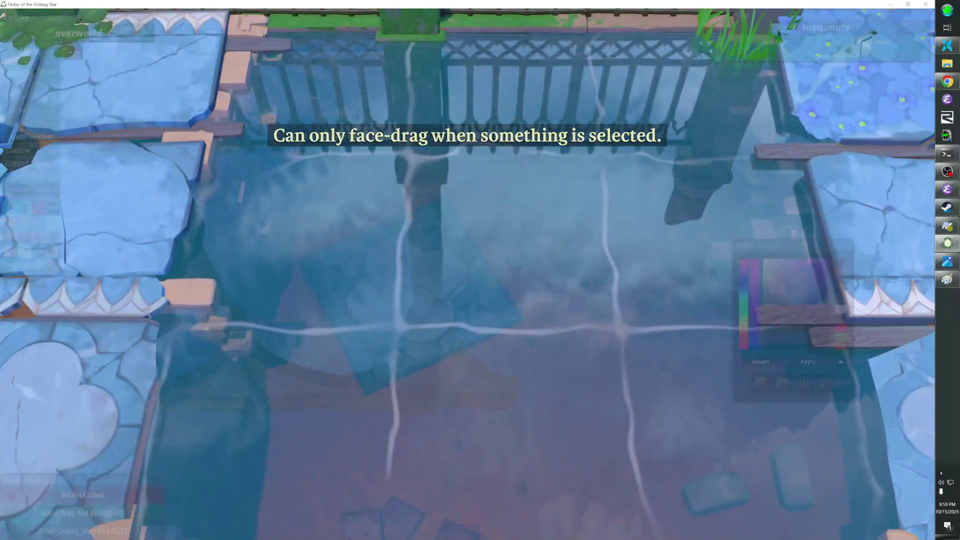
{"action": "scroll", "coordinate": [469, 277], "scroll_direction": "down", "scroll_amount": 5}
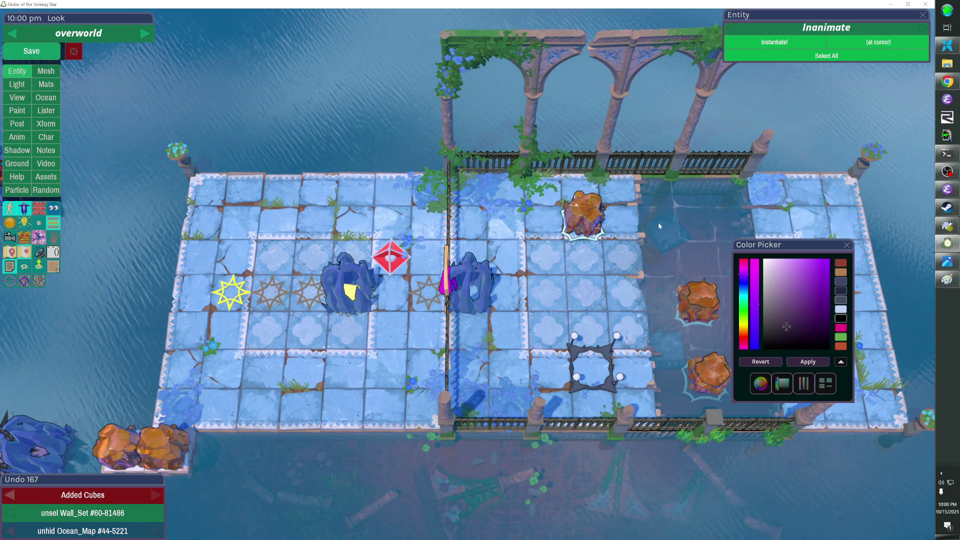
{"action": "key", "text": "Tab"}
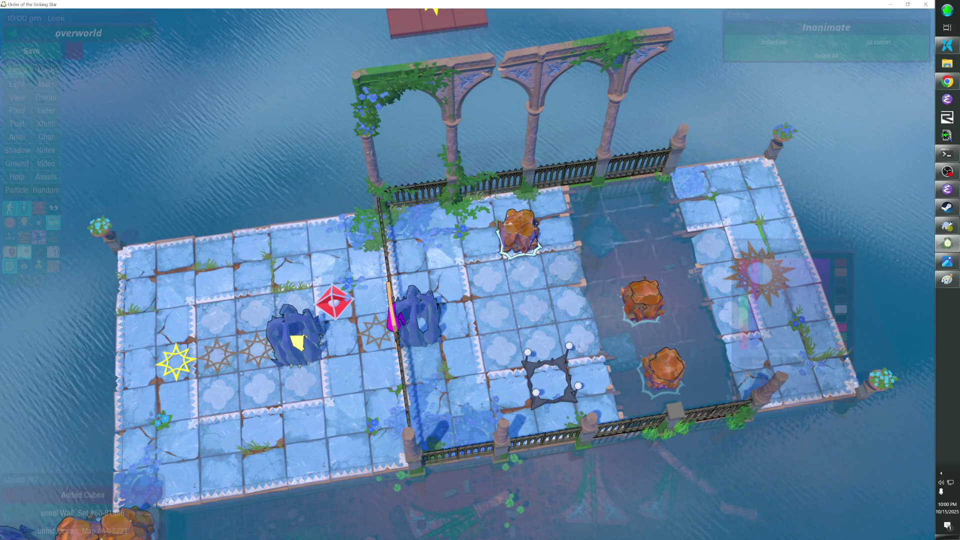
{"action": "scroll", "coordinate": [480, 270], "scroll_direction": "up", "scroll_amount": 2}
{"action": "scroll", "coordinate": [750, 280], "scroll_direction": "up", "scroll_amount": 3}
{"action": "scroll", "coordinate": [750, 280], "scroll_direction": "up", "scroll_amount": 3}
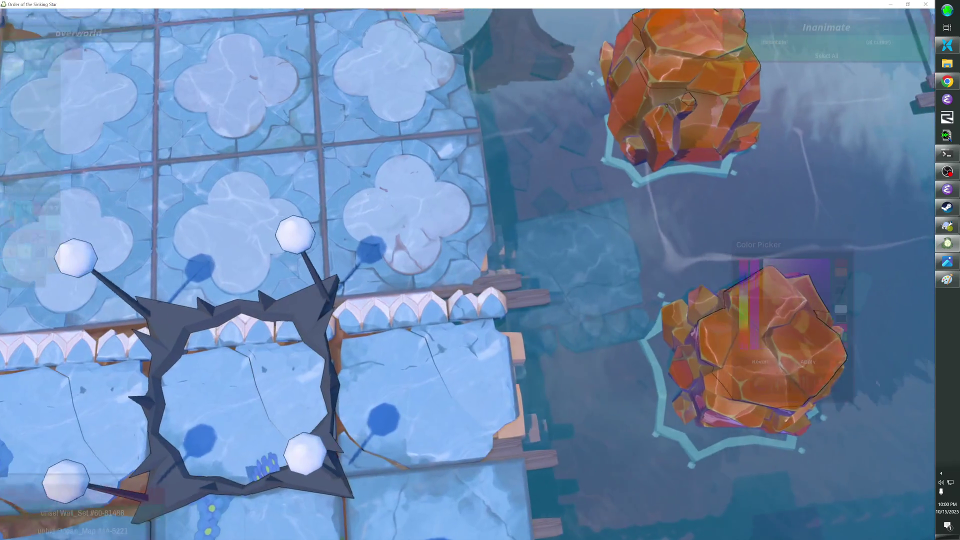
{"action": "scroll", "coordinate": [600, 200], "scroll_direction": "up", "scroll_amount": 3}
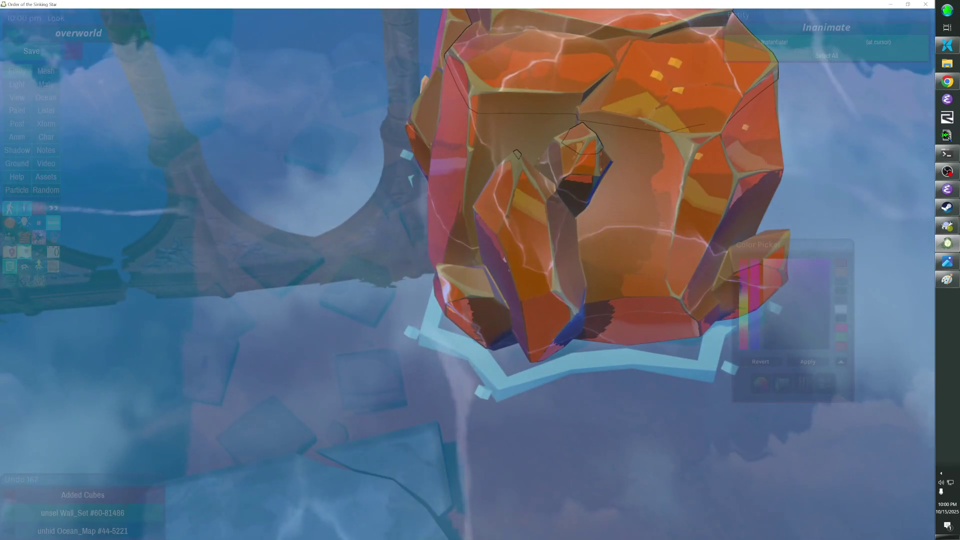
Step: Select the courtyard's bard_drop marker and save the level
{"action": "scroll", "coordinate": [480, 270], "scroll_direction": "down", "scroll_amount": 3}
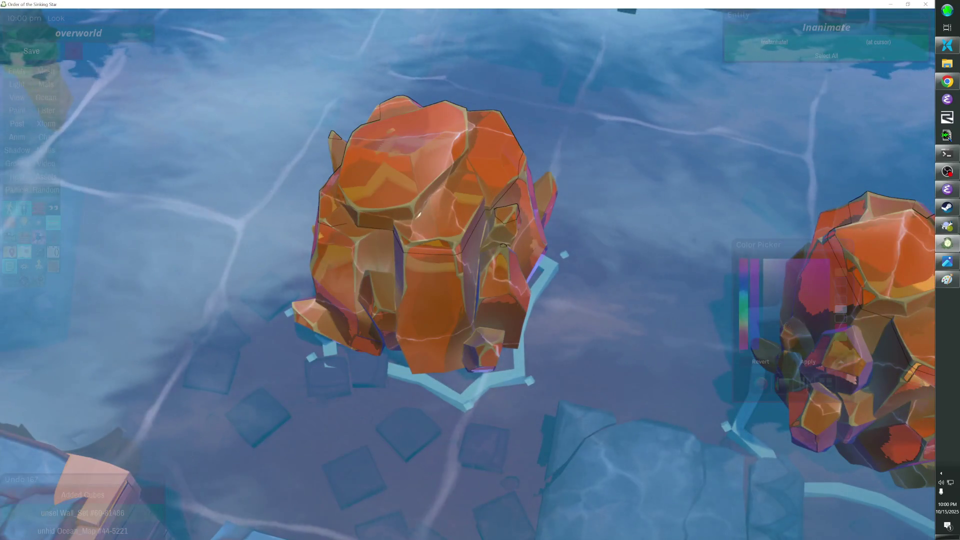
{"action": "scroll", "coordinate": [480, 270], "scroll_direction": "down", "scroll_amount": 5}
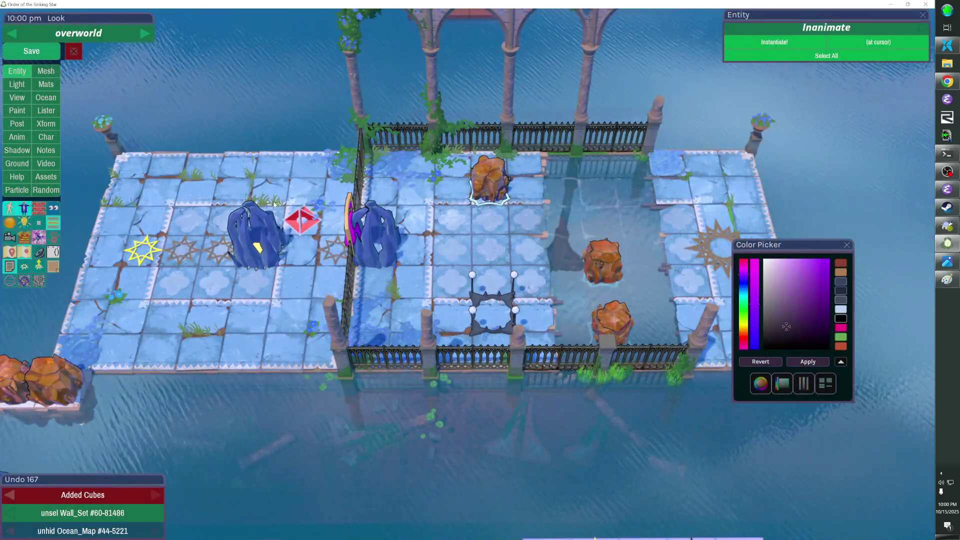
{"action": "left_click", "coordinate": [577, 166]}
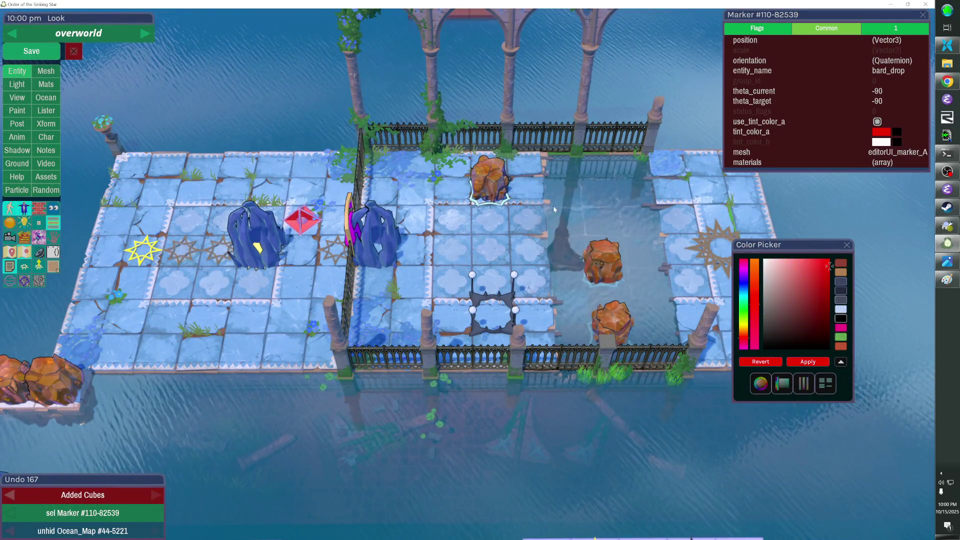
{"action": "left_click", "coordinate": [49, 58]}
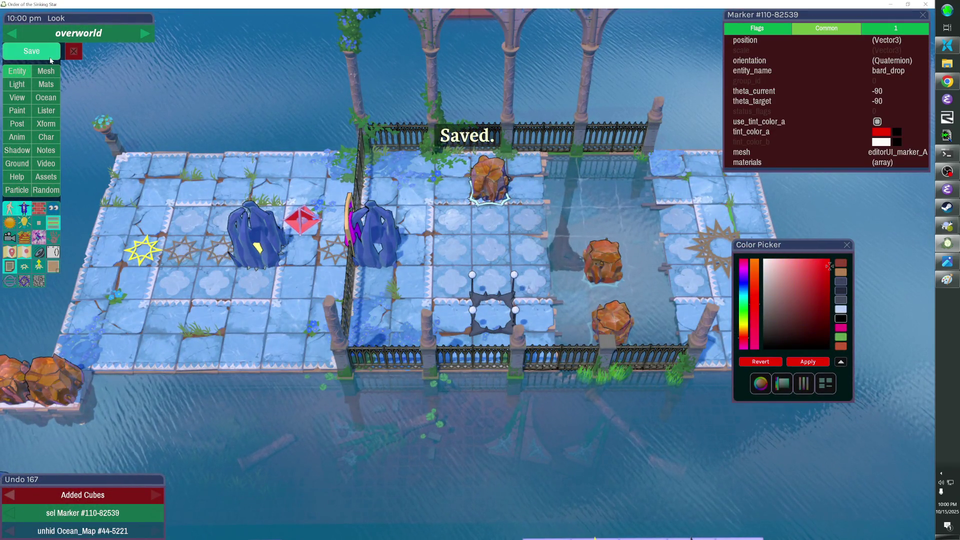
Step: Leave the editor and load the puzzle with the console command 'go bard_drop'
{"action": "key", "text": "Escape"}
{"action": "key", "text": "grave"}
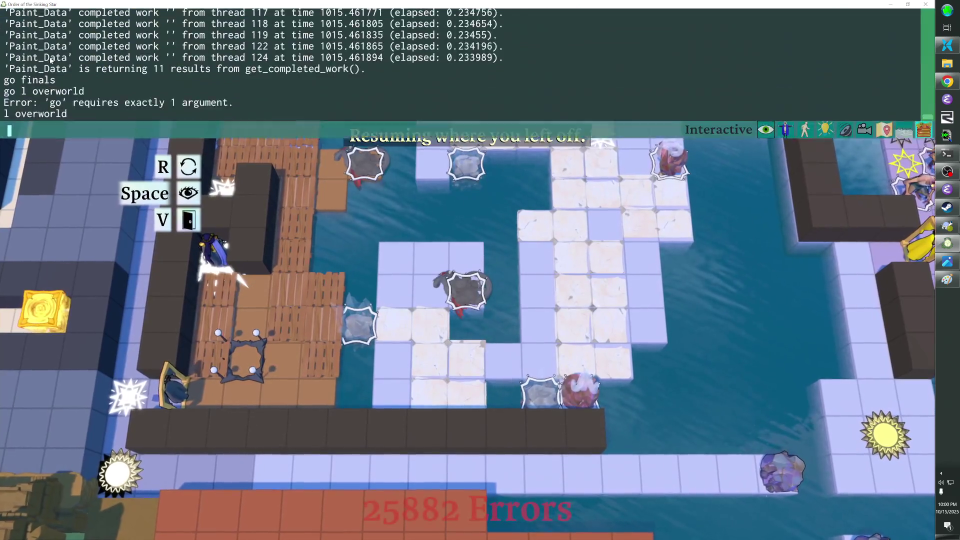
{"action": "type", "text": "go bard_drop"}
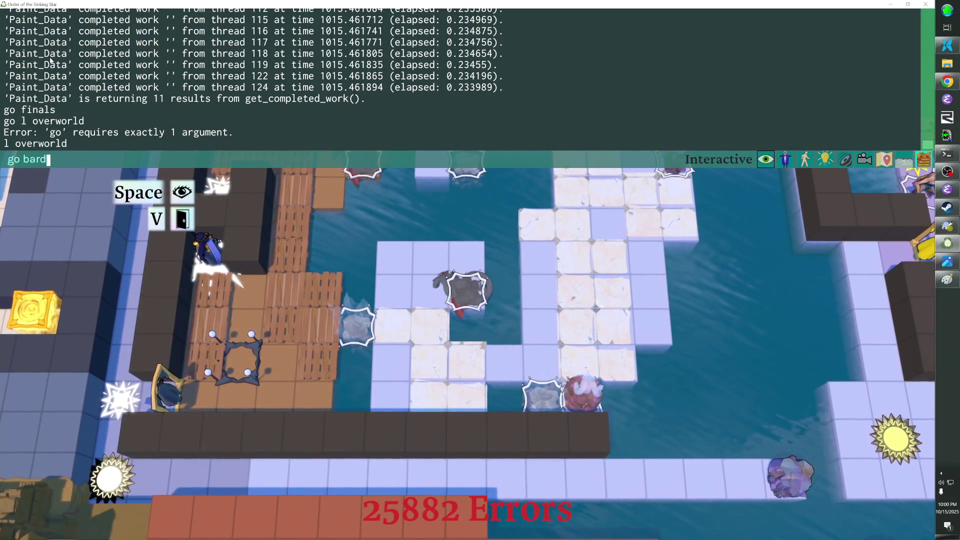
{"action": "key", "text": "Return"}
Step: Walk the hero beside the blue rock and onto it to collect the Bard Outfit
{"action": "key", "text": "Down"}
{"action": "key", "text": "Right"}
{"action": "key", "text": "Down"}
{"action": "key", "text": "Down"}
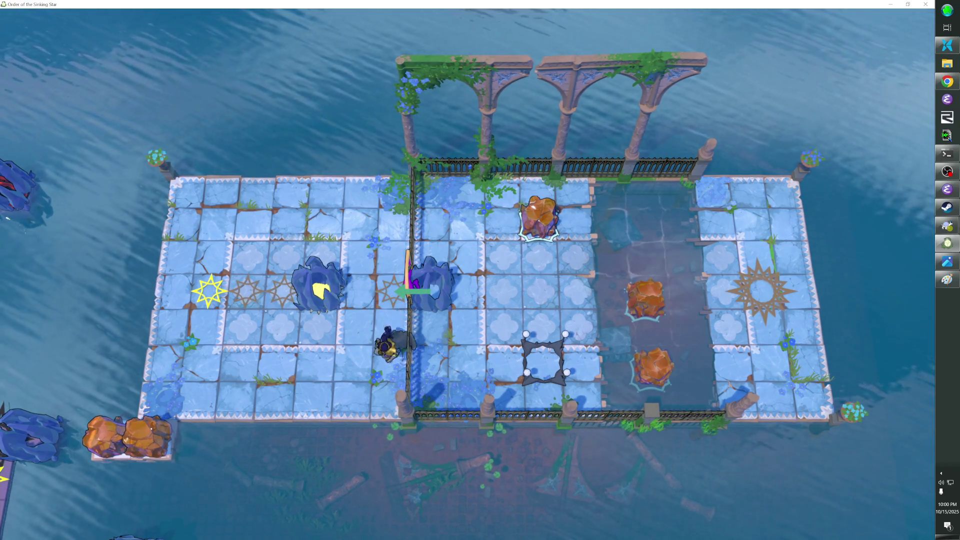
{"action": "key", "text": "Up"}
{"action": "key", "text": "Up"}
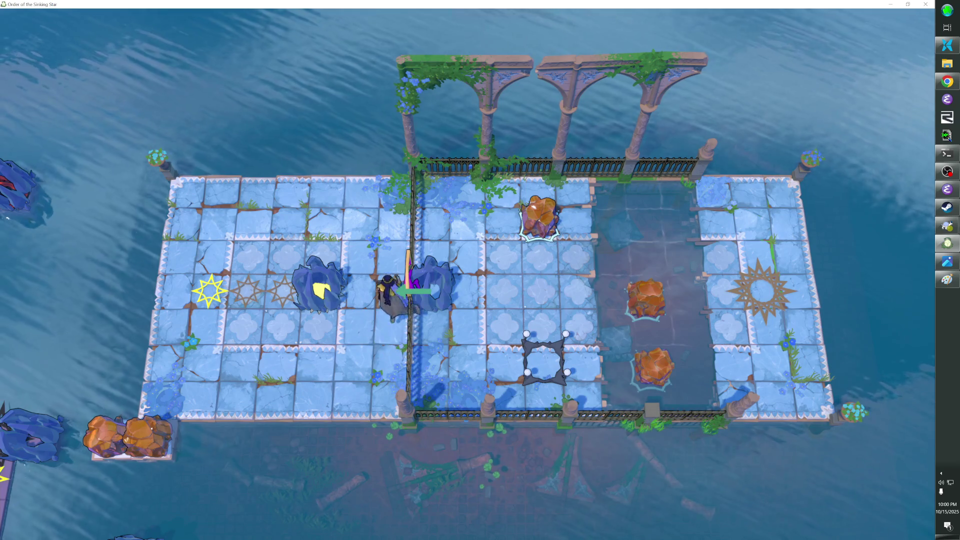
{"action": "key", "text": "Down"}
{"action": "key", "text": "Left"}
{"action": "key", "text": "Right"}
{"action": "key", "text": "Up"}
{"action": "key", "text": "Right"}
Step: Knock the upper rock into the water and push the rocks along the pit
{"action": "key", "text": "Right"}
{"action": "key", "text": "Right"}
{"action": "key", "text": "Right"}
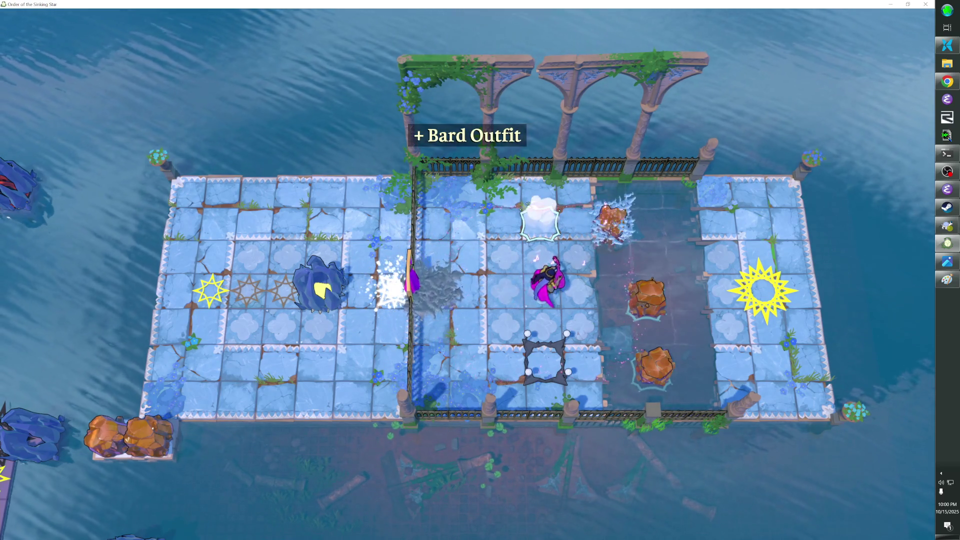
{"action": "key", "text": "Left"}
{"action": "key", "text": "Down"}
Step: Push the remaining rocks down the pit, then reopen the level editor on this puzzle
{"action": "key", "text": "Right"}
{"action": "key", "text": "Up"}
{"action": "key", "text": "Up"}
{"action": "key", "text": "Left"}
{"action": "key", "text": "Up"}
{"action": "key", "text": "Left"}
{"action": "key", "text": "Down"}
{"action": "key", "text": "Down"}
{"action": "key", "text": "Down"}
{"action": "key", "text": "Right"}
{"action": "key", "text": "Right"}
{"action": "key", "text": "Down"}
{"action": "key", "text": "Down"}
{"action": "key", "text": "Left"}
{"action": "key", "text": "Left"}
{"action": "key", "text": "Left"}
{"action": "key", "text": "Up"}
{"action": "key", "text": "Up"}
{"action": "key", "text": "Up"}
{"action": "key", "text": "Right"}
{"action": "key", "text": "Right"}
{"action": "key", "text": "Down"}
{"action": "key", "text": "Down"}
{"action": "key", "text": "Left"}
{"action": "key", "text": "Left"}
{"action": "key", "text": "Left"}
{"action": "key", "text": "Left"}
{"action": "key", "text": "Up"}
{"action": "key", "text": "Up"}
{"action": "key", "text": "Left"}
{"action": "key", "text": "Left"}
{"action": "key", "text": "Down"}
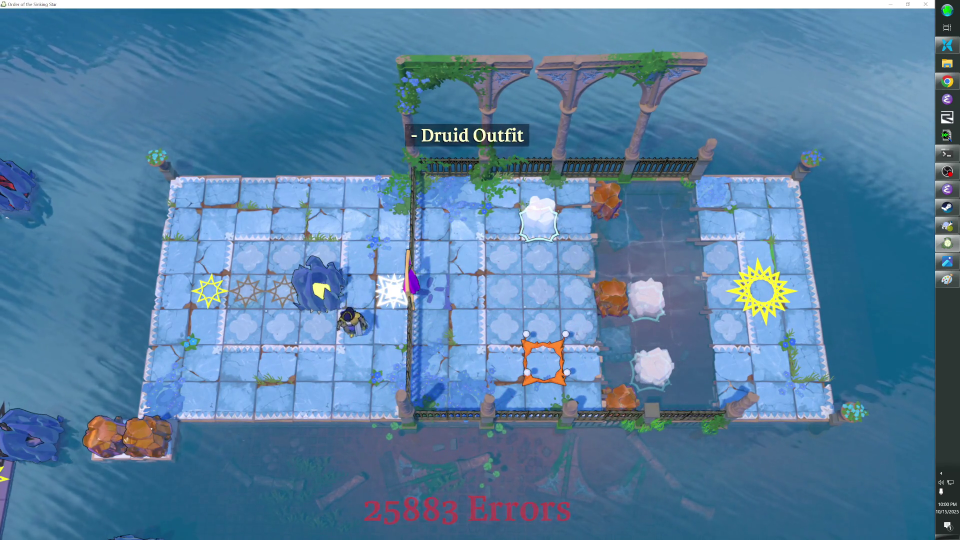
{"action": "key", "text": "F1"}
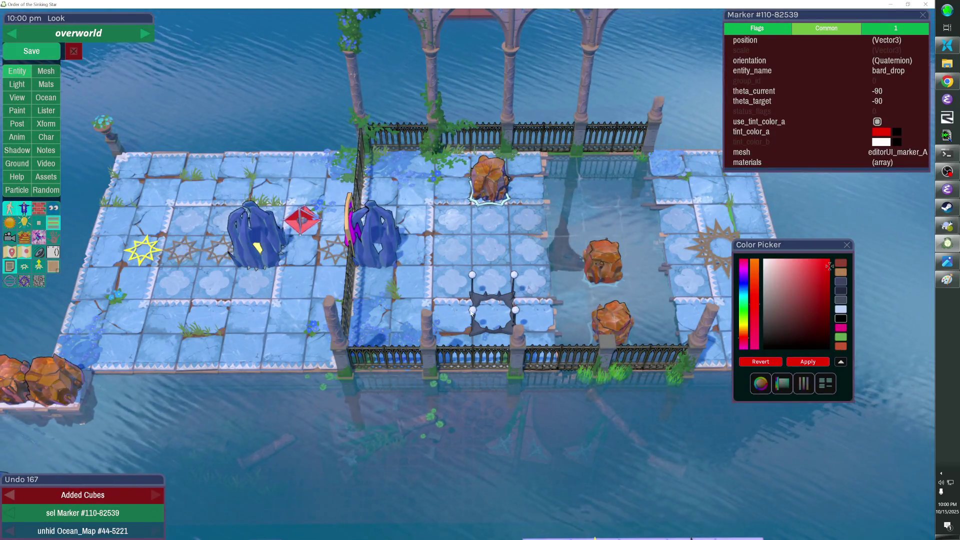
Step: Focus on the selected rock, zoom out, then resume play and walk onto the orange marker
{"action": "key", "text": "f"}
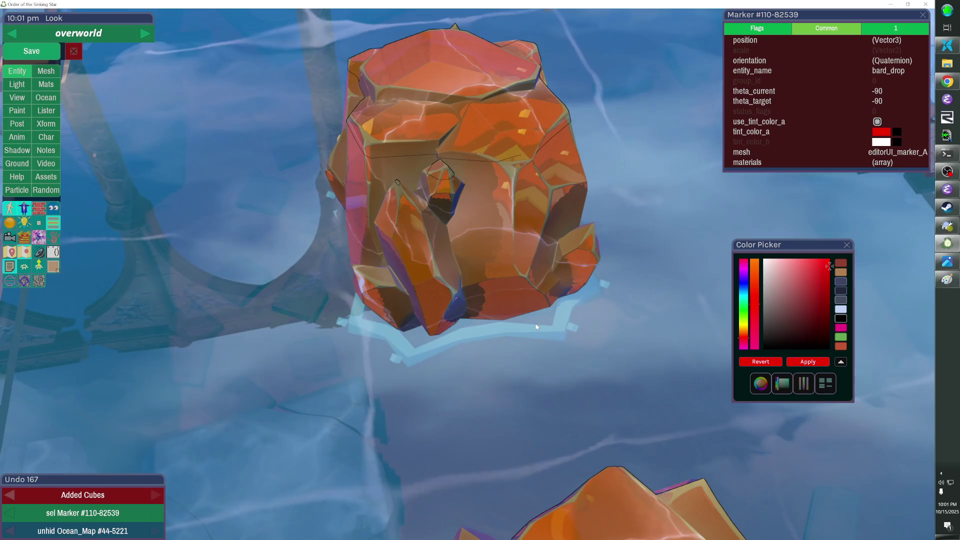
{"action": "scroll", "coordinate": [537, 327], "scroll_direction": "down", "scroll_amount": 10}
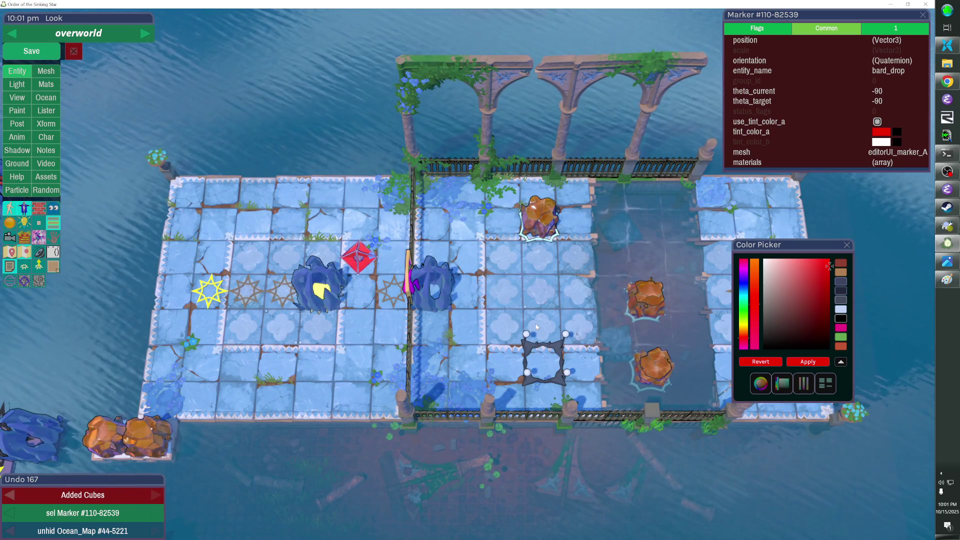
{"action": "key", "text": "F1"}
{"action": "key", "text": "Up"}
{"action": "key", "text": "Right"}
{"action": "key", "text": "Right"}
{"action": "key", "text": "Right"}
{"action": "key", "text": "Right"}
{"action": "key", "text": "Down"}
{"action": "key", "text": "Down"}
Step: Screenshot the puzzle with F12, bring YouTube and OBS forward, and toggle Display Capture visibility
{"action": "key", "text": "Left"}
{"action": "key", "text": "Left"}
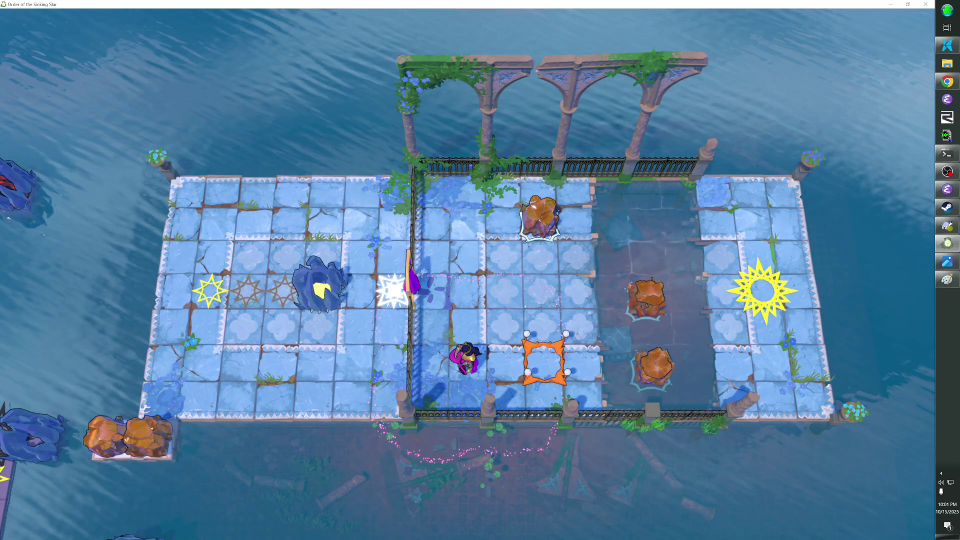
{"action": "key", "text": "F12"}
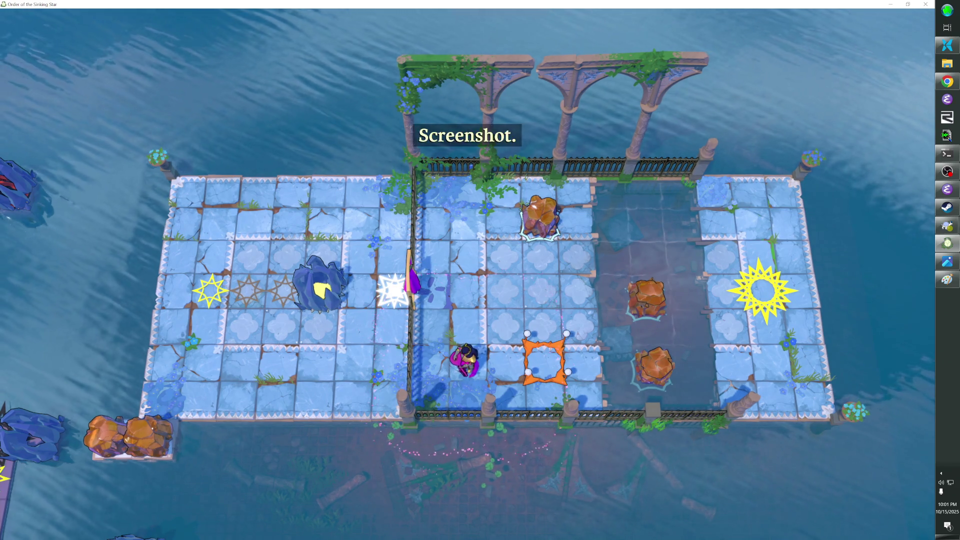
{"action": "key", "text": "alt+Tab"}
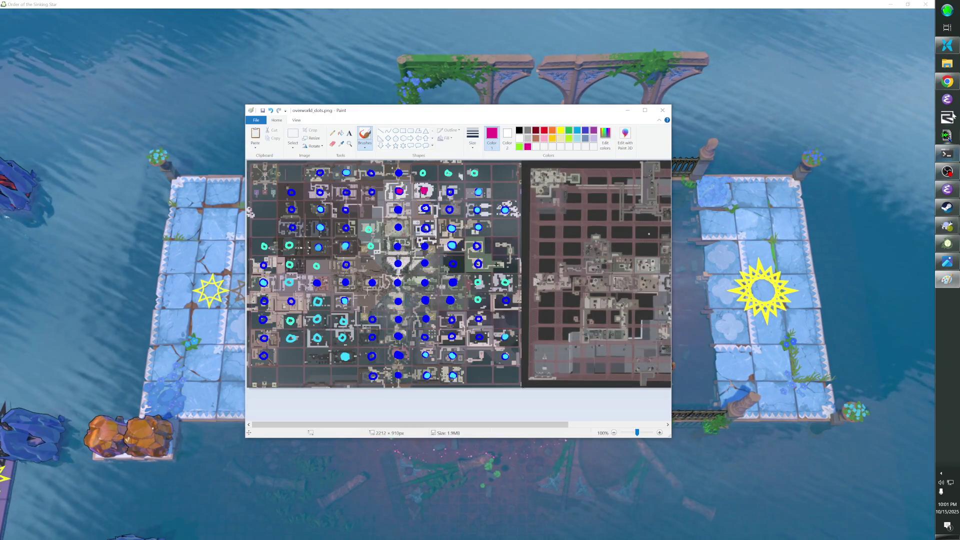
{"action": "left_click", "coordinate": [945, 85]}
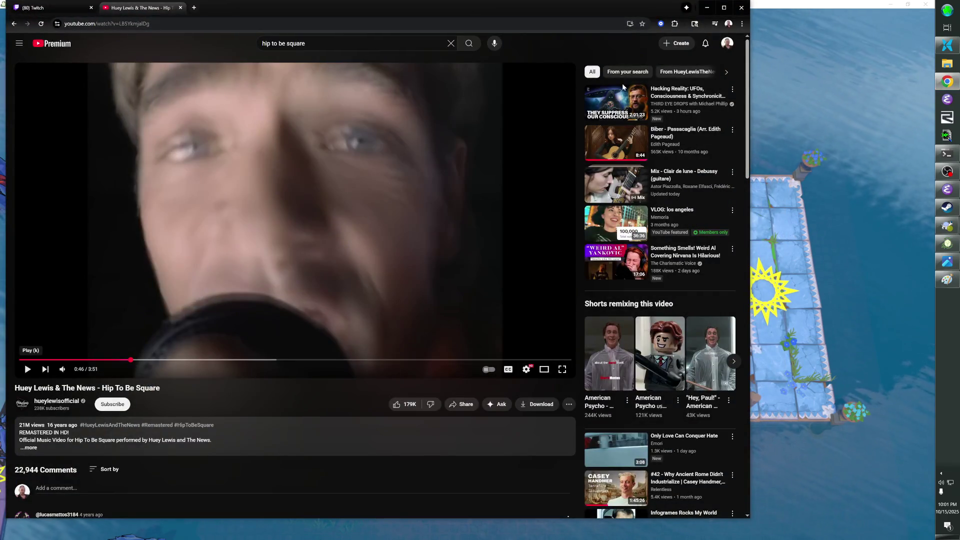
{"action": "left_click", "coordinate": [947, 171]}
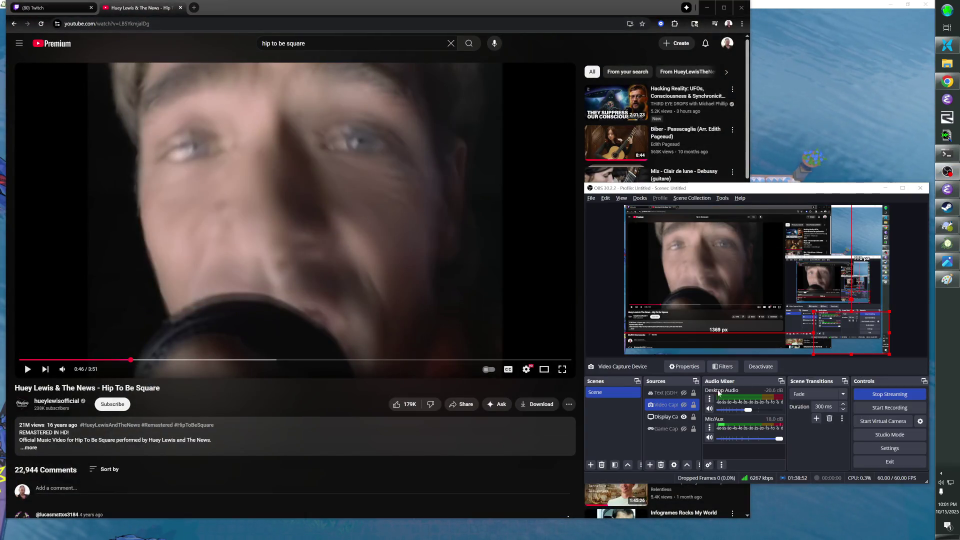
{"action": "left_click", "coordinate": [683, 417]}
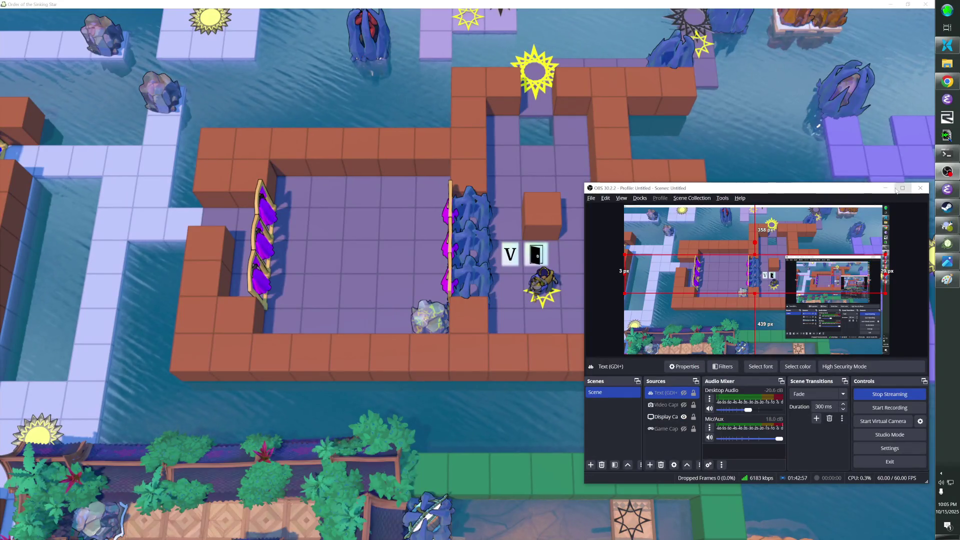
Step: Minimize the OBS Studio window to reveal the courtyard puzzle
{"action": "left_click", "coordinate": [881, 190]}
Step: Return to the game, use the V cheat to exit the room, and walk onto the sun tile
{"action": "key", "text": "alt+Tab"}
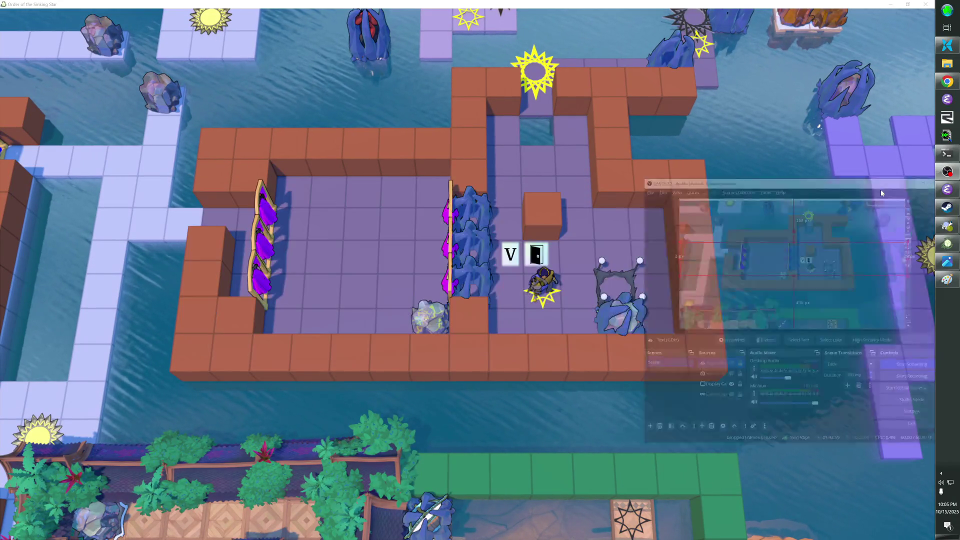
{"action": "key", "text": "v"}
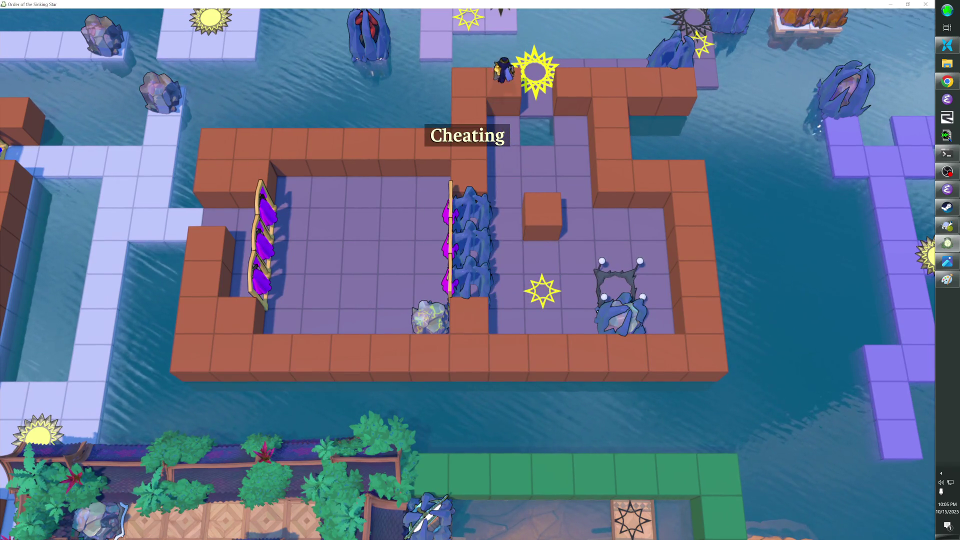
{"action": "key", "text": "Up"}
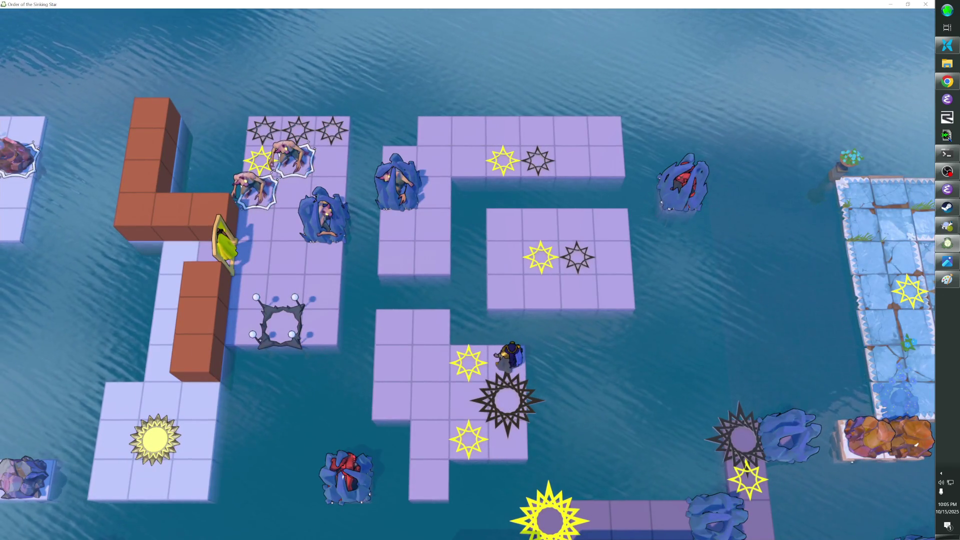
{"action": "key", "text": "Left"}
{"action": "key", "text": "Left"}
{"action": "key", "text": "Left"}
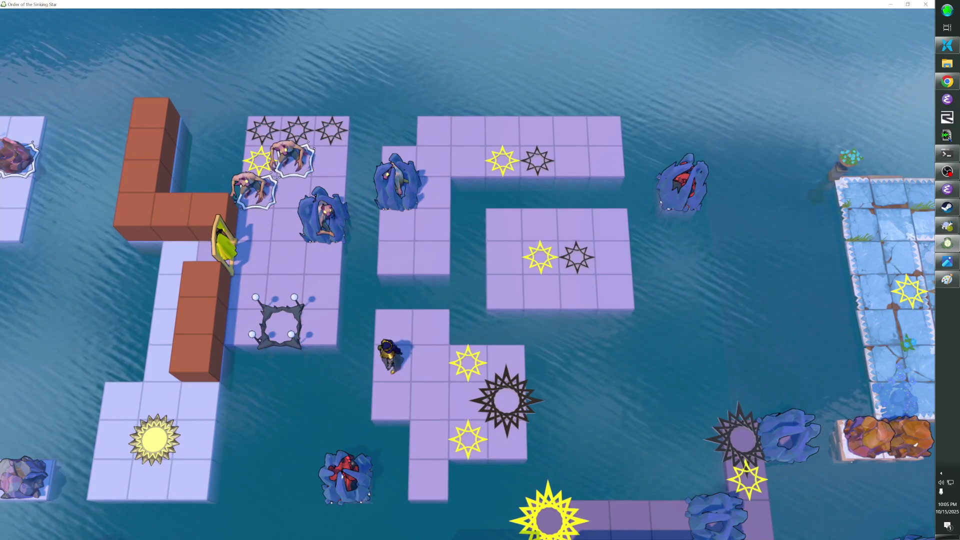
{"action": "key", "text": "Up"}
{"action": "key", "text": "Up"}
{"action": "key", "text": "Up"}
{"action": "key", "text": "Down"}
{"action": "key", "text": "Left"}
{"action": "key", "text": "Left"}
{"action": "key", "text": "Left"}
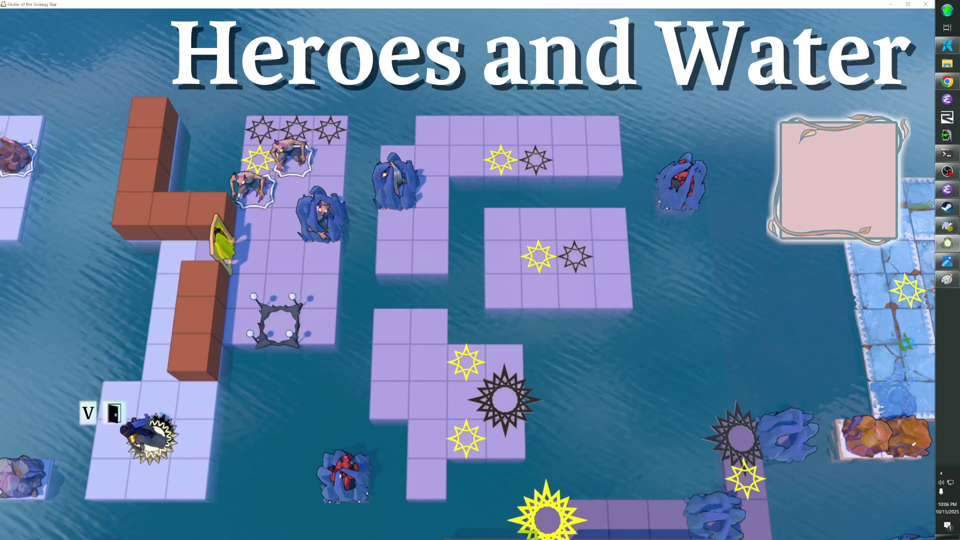
{"action": "key", "text": "alt+Tab"}
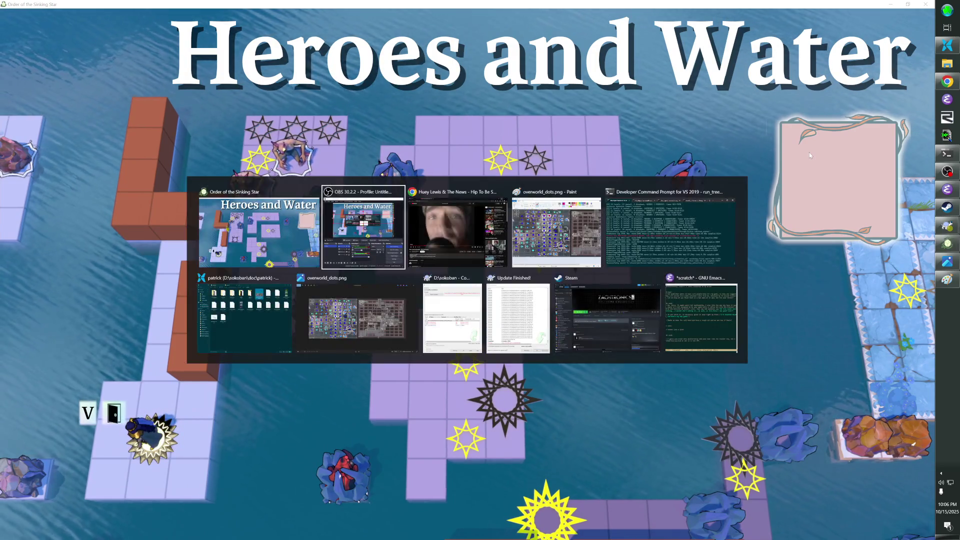
{"action": "key", "text": "Tab"}
{"action": "key", "text": "Tab"}
{"action": "key", "text": "Tab"}
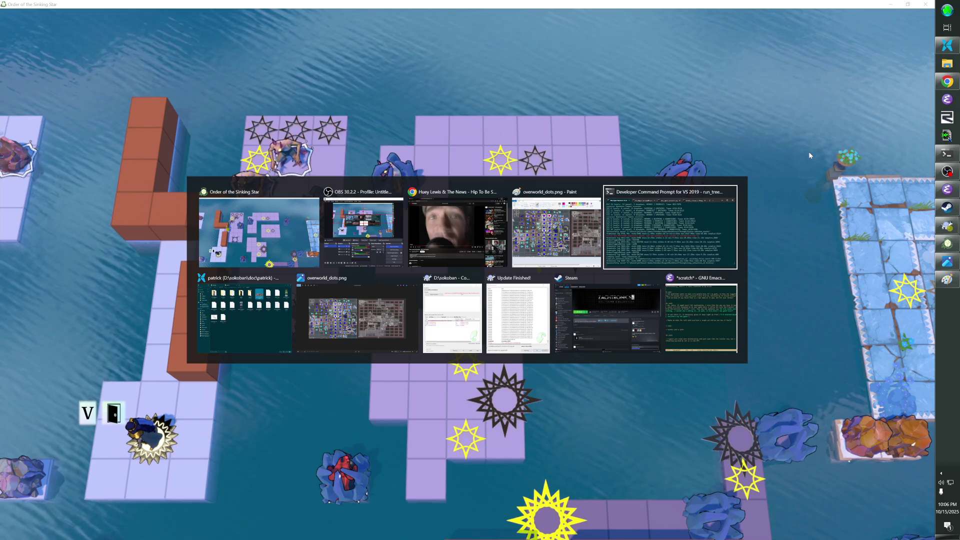
{"action": "left_click", "coordinate": [555, 230]}
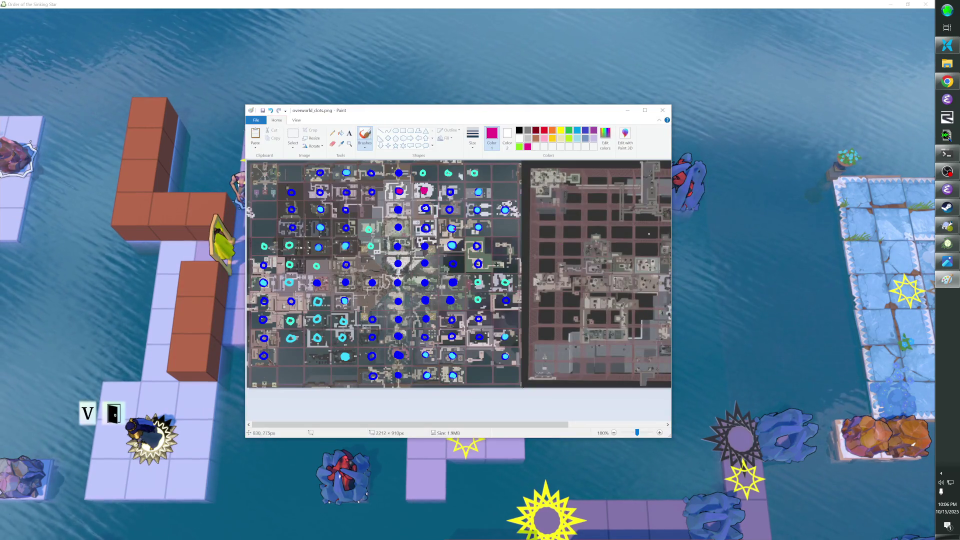
{"action": "key", "text": "alt"}
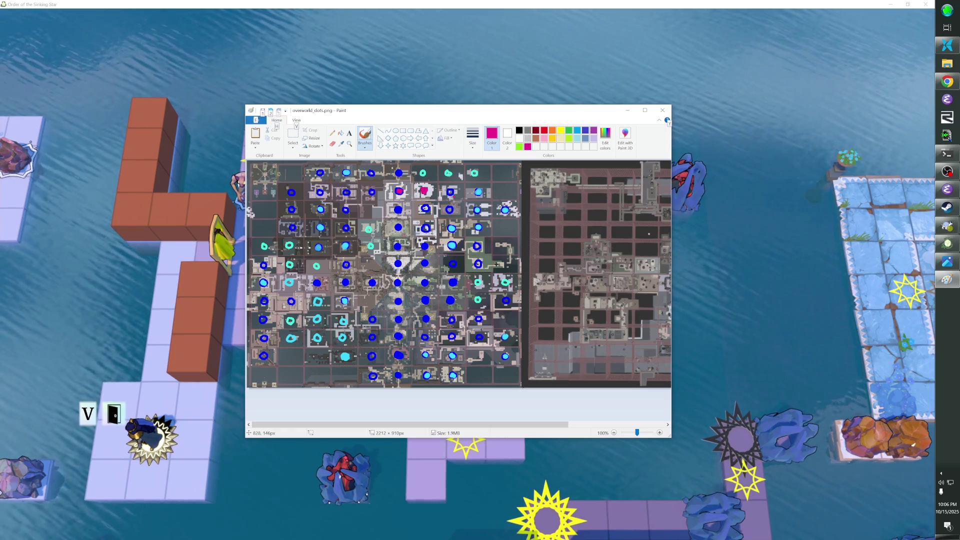
{"action": "key", "text": "alt"}
{"action": "key", "text": "alt"}
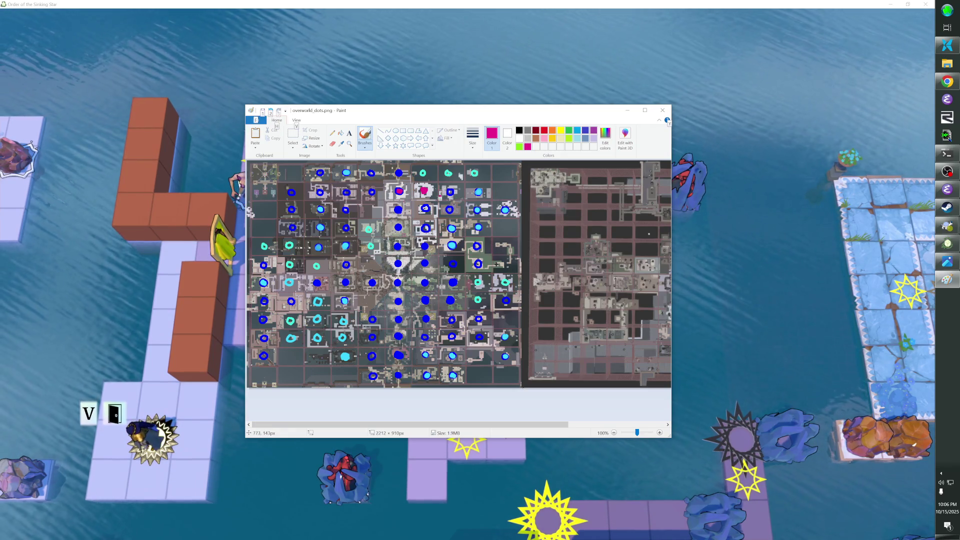
{"action": "key", "text": "alt"}
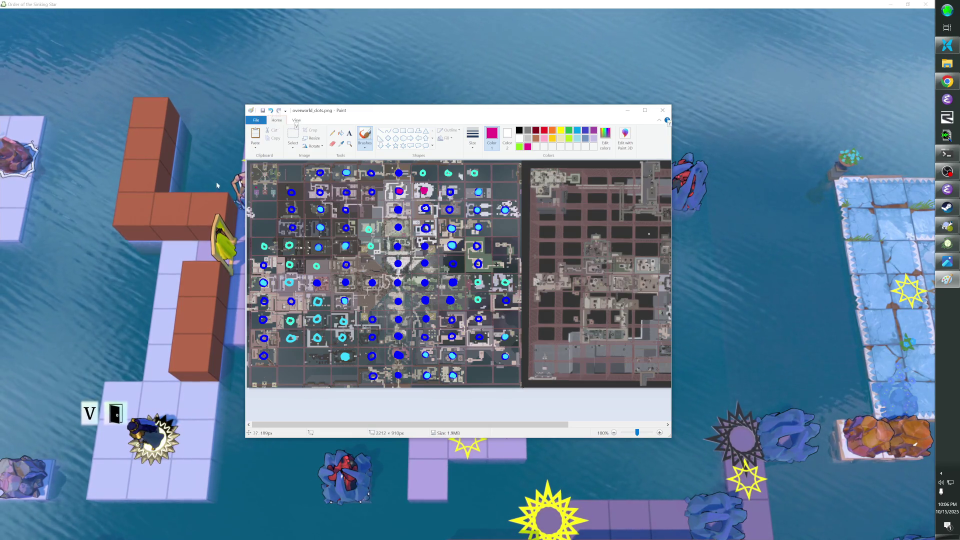
{"action": "left_click", "coordinate": [152, 151]}
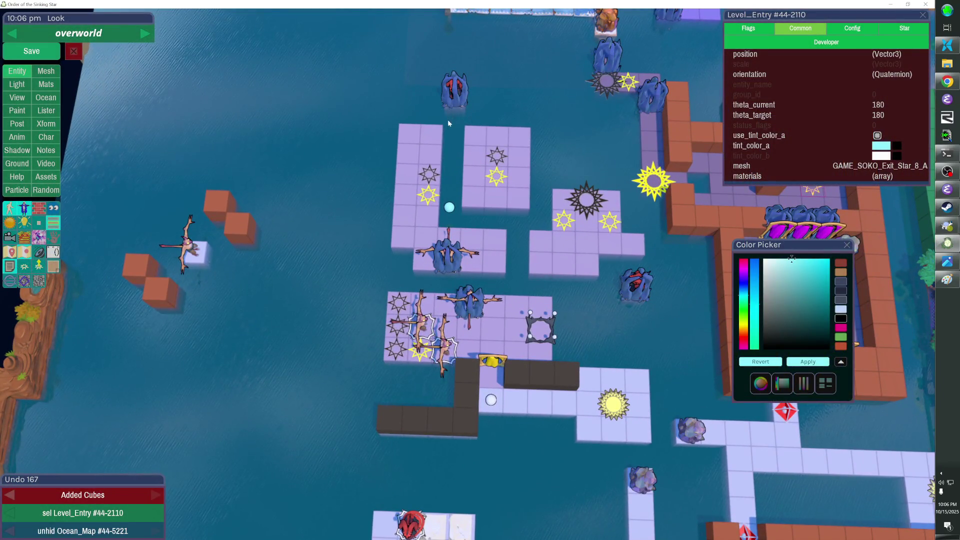
Step: Reshape the dark wall row by removing one cube and stacking dark cubes beside the island
{"action": "left_click", "coordinate": [412, 423]}
{"action": "left_click", "coordinate": [411, 423]}
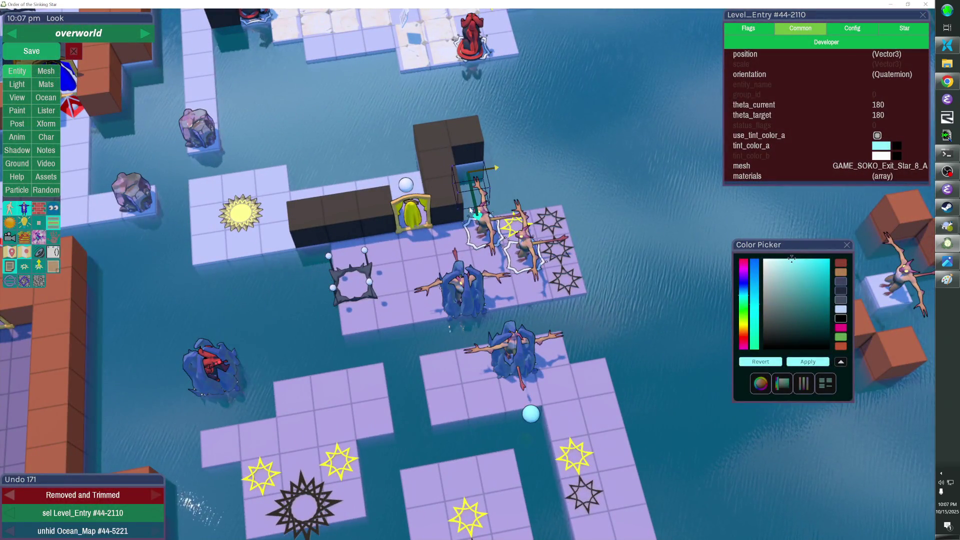
{"action": "left_click", "coordinate": [465, 195]}
{"action": "left_click", "coordinate": [466, 194]}
{"action": "left_click", "coordinate": [465, 195]}
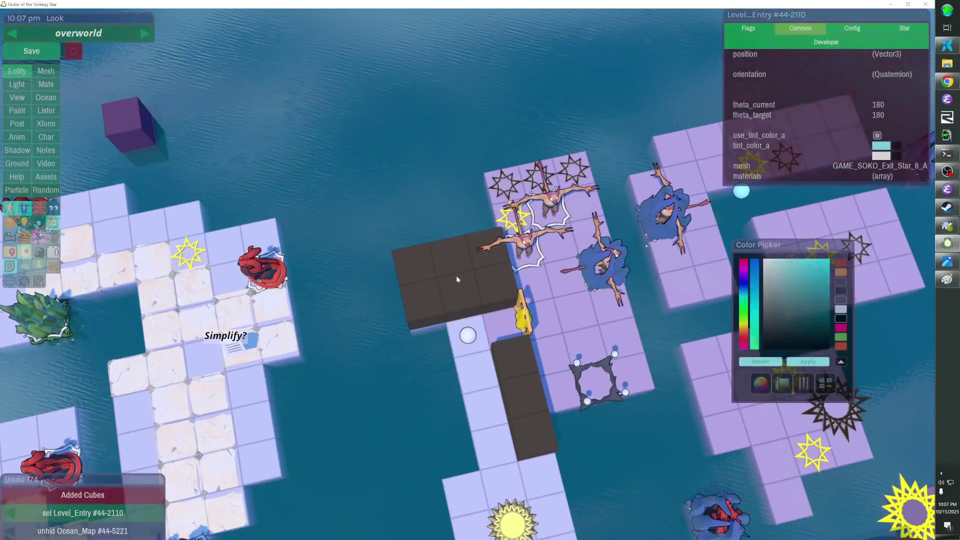
Step: Delete the stray and light cubes next to the wall and extend it beside the yellow figure
{"action": "right_click", "coordinate": [427, 309]}
{"action": "right_click", "coordinate": [439, 318]}
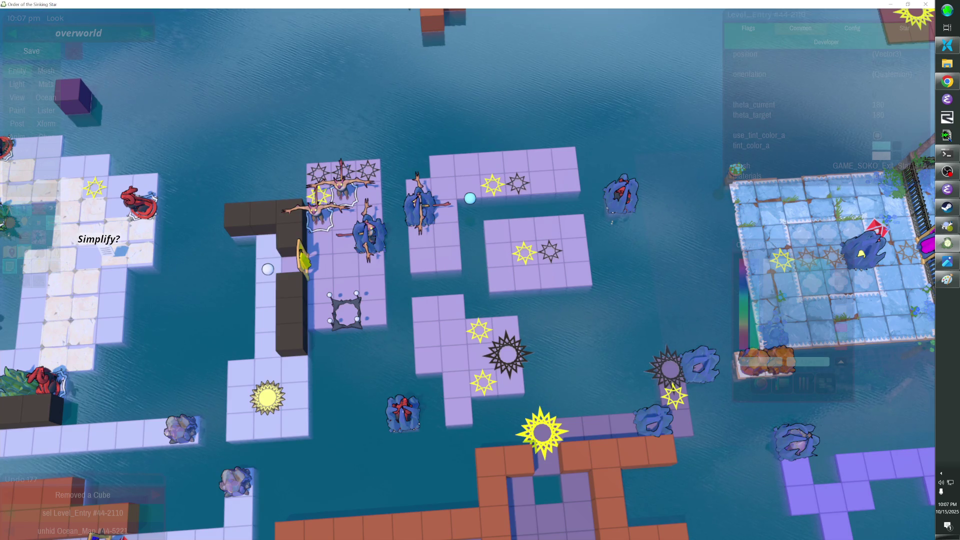
{"action": "left_click", "coordinate": [253, 243]}
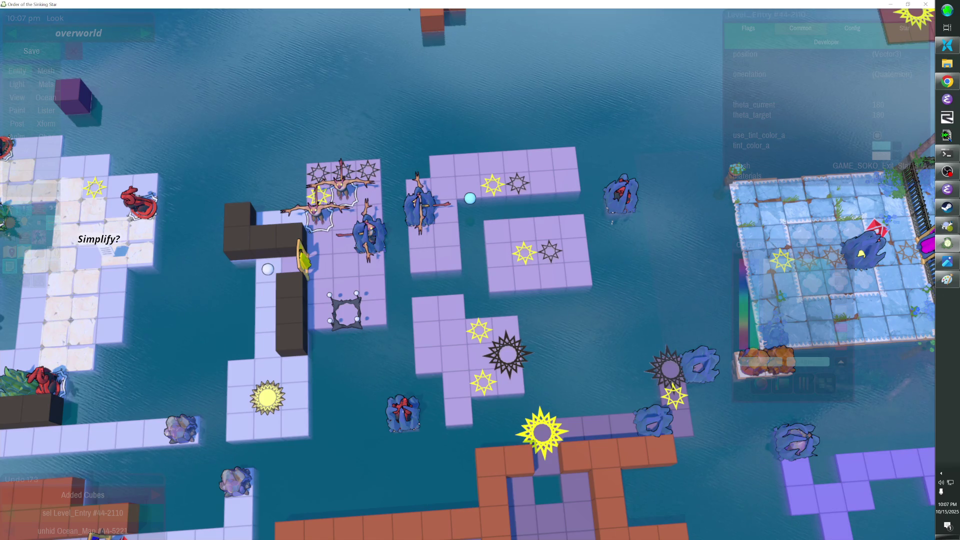
{"action": "left_click", "coordinate": [467, 274]}
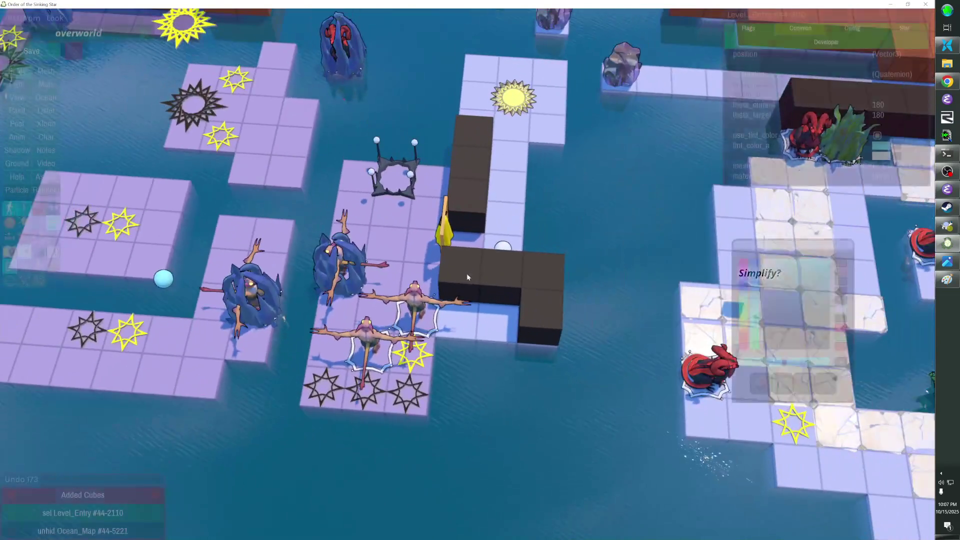
Step: Clear the tile and cube columns below the white ball and extrude the dark cube into a long wall column
{"action": "right_click", "coordinate": [467, 273]}
{"action": "right_click", "coordinate": [502, 288]}
{"action": "right_click", "coordinate": [499, 323]}
{"action": "right_click", "coordinate": [534, 323]}
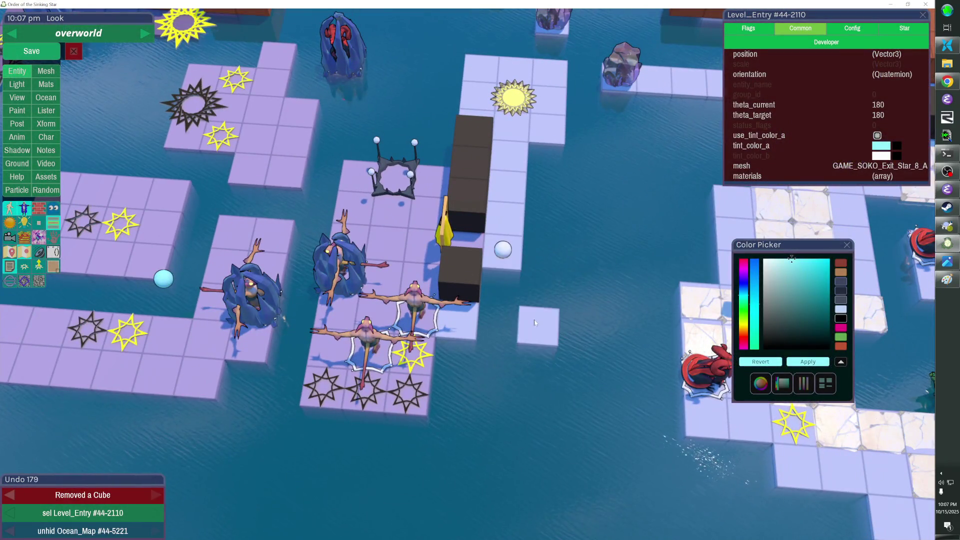
{"action": "left_click_drag", "start_coordinate": [472, 298], "coordinate": [461, 443]}
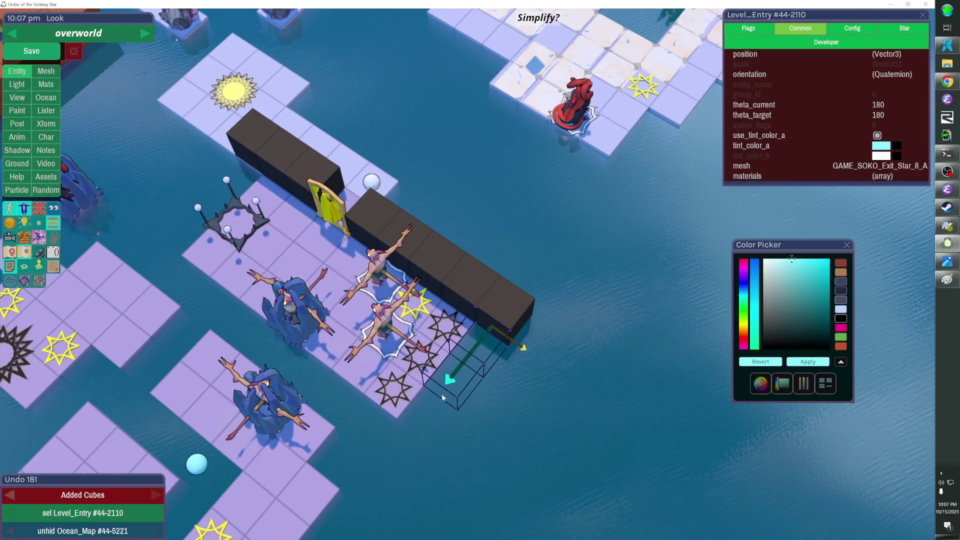
{"action": "left_click_drag", "start_coordinate": [442, 394], "coordinate": [310, 398]}
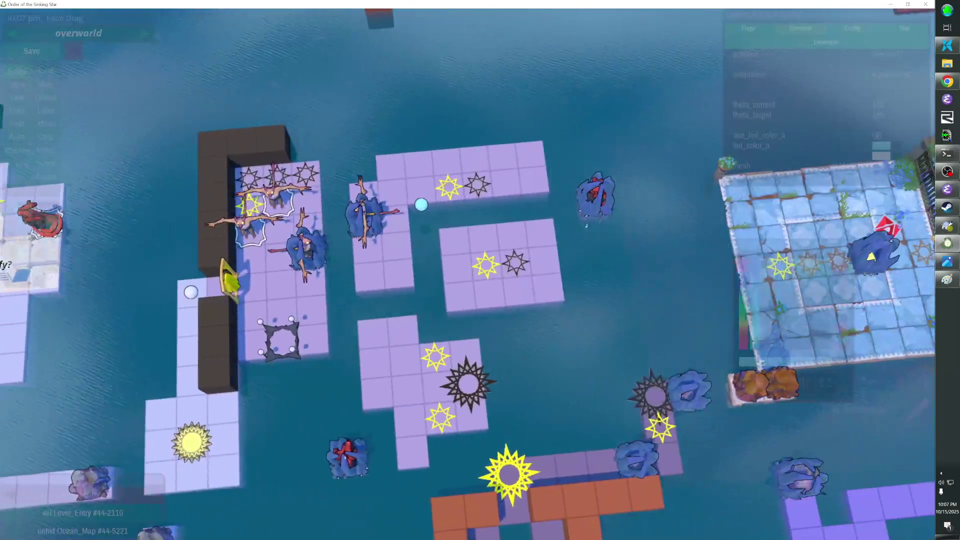
{"action": "scroll", "coordinate": [468, 276], "scroll_direction": "up", "scroll_amount": 2}
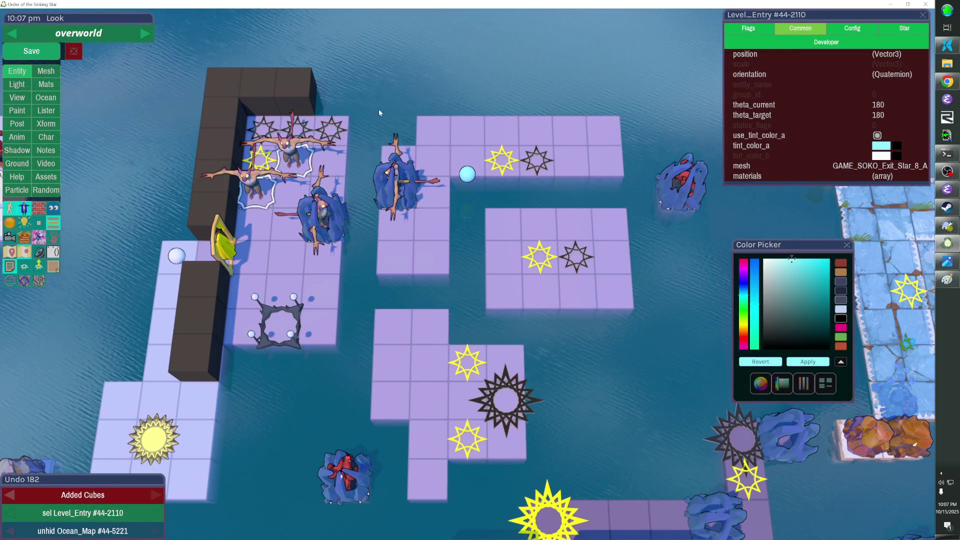
{"action": "mouse_move", "coordinate": [438, 153]}
{"action": "left_mouse_down"}
{"action": "mouse_move", "coordinate": [438, 90]}
{"action": "mouse_move", "coordinate": [438, 165]}
{"action": "left_mouse_up"}
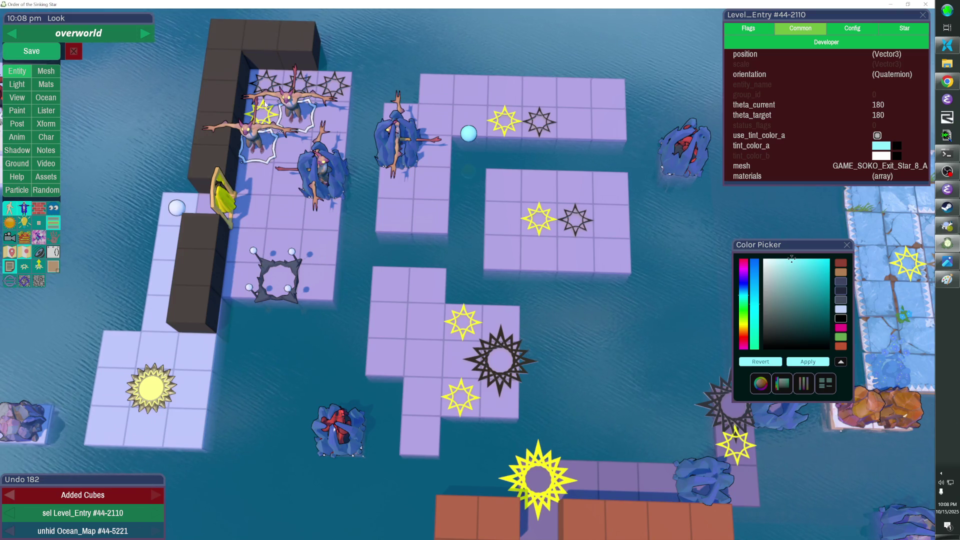
{"action": "left_click", "coordinate": [269, 121]}
{"action": "left_click", "coordinate": [274, 124]}
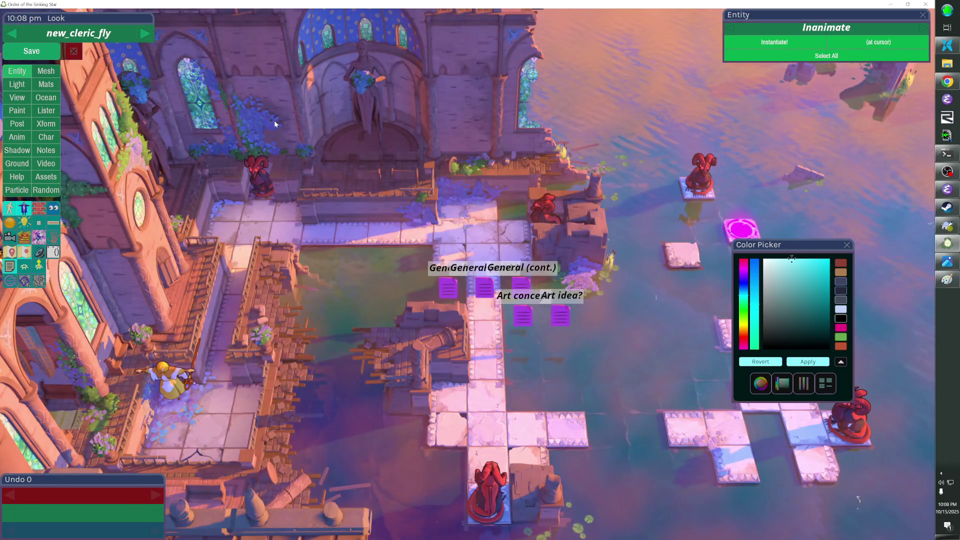
{"action": "left_click", "coordinate": [278, 125]}
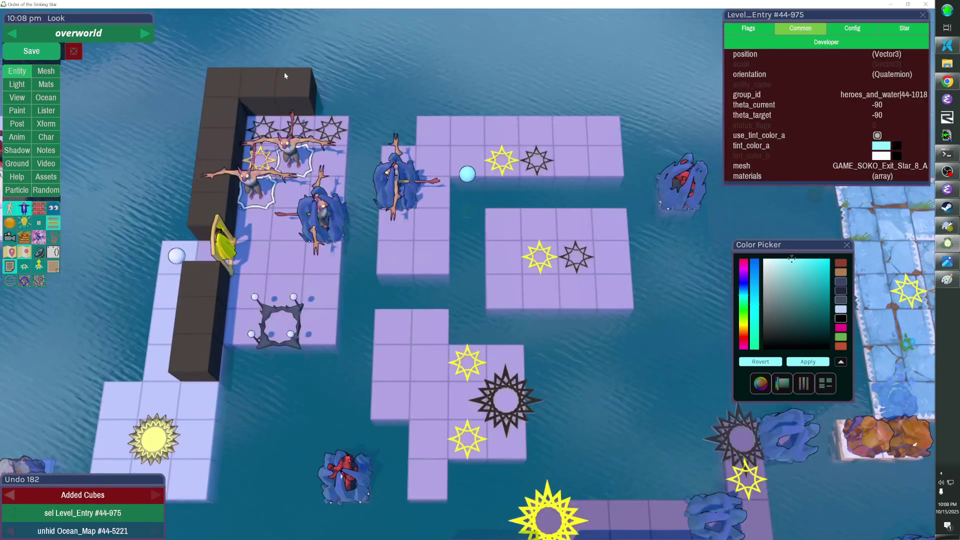
{"action": "left_click", "coordinate": [262, 129]}
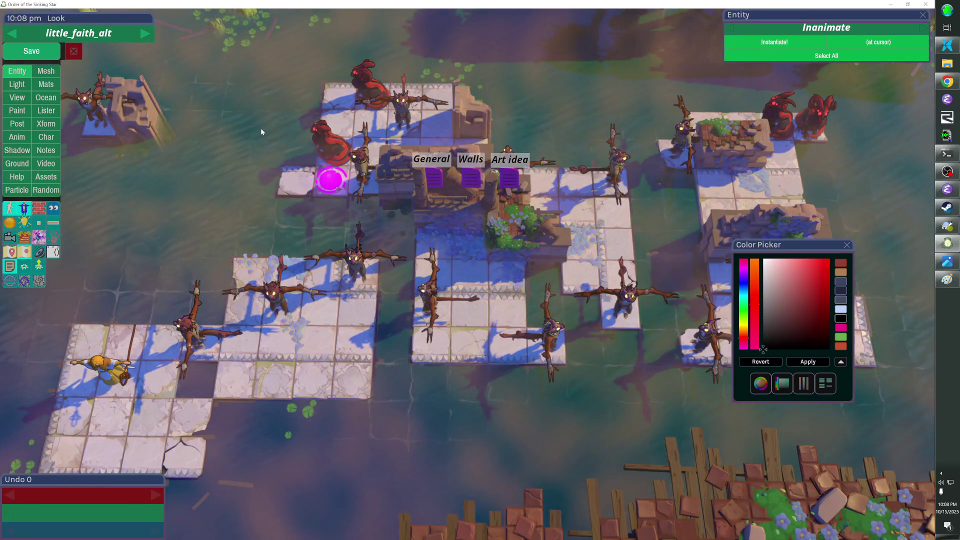
{"action": "left_click", "coordinate": [266, 132]}
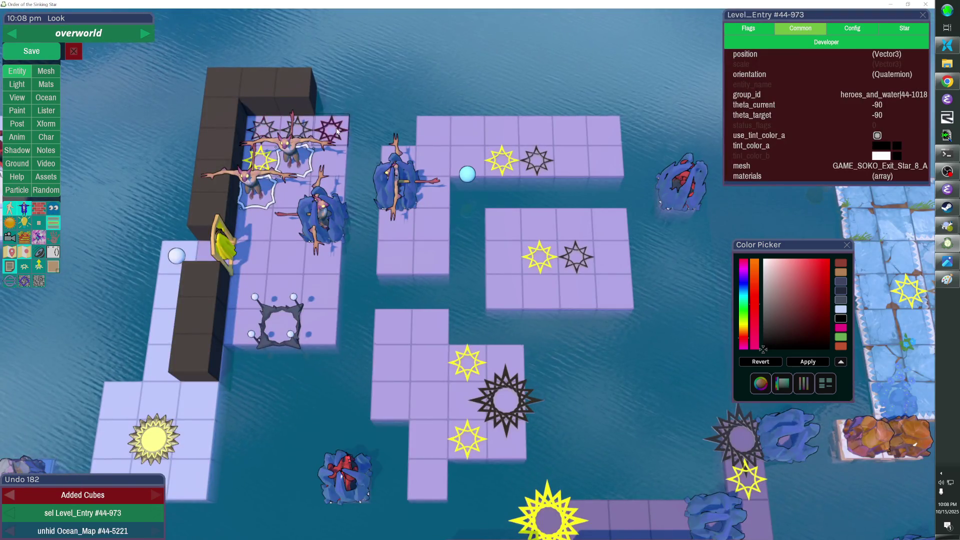
{"action": "left_click", "coordinate": [334, 129]}
{"action": "left_click", "coordinate": [335, 129]}
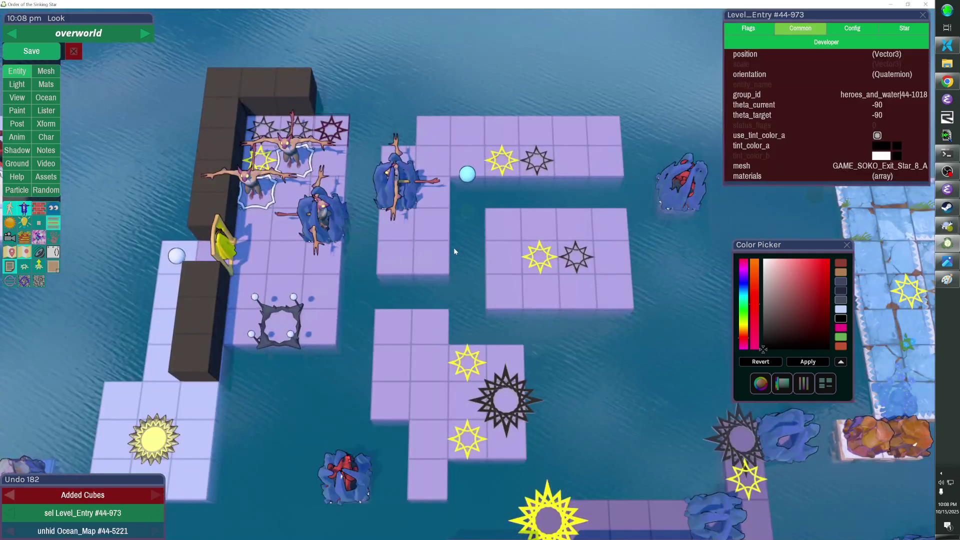
{"action": "left_click", "coordinate": [331, 129]}
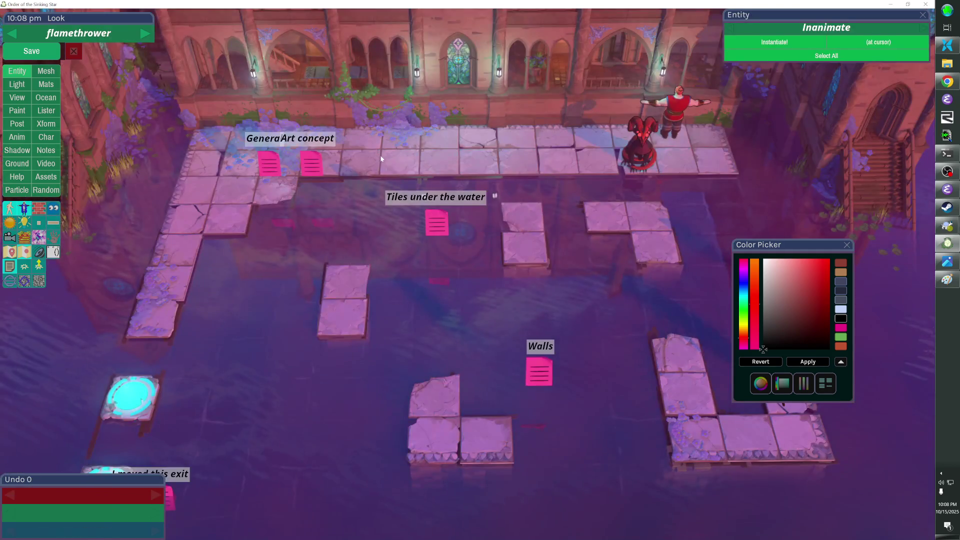
{"action": "left_click", "coordinate": [328, 155]}
{"action": "left_click", "coordinate": [272, 136]}
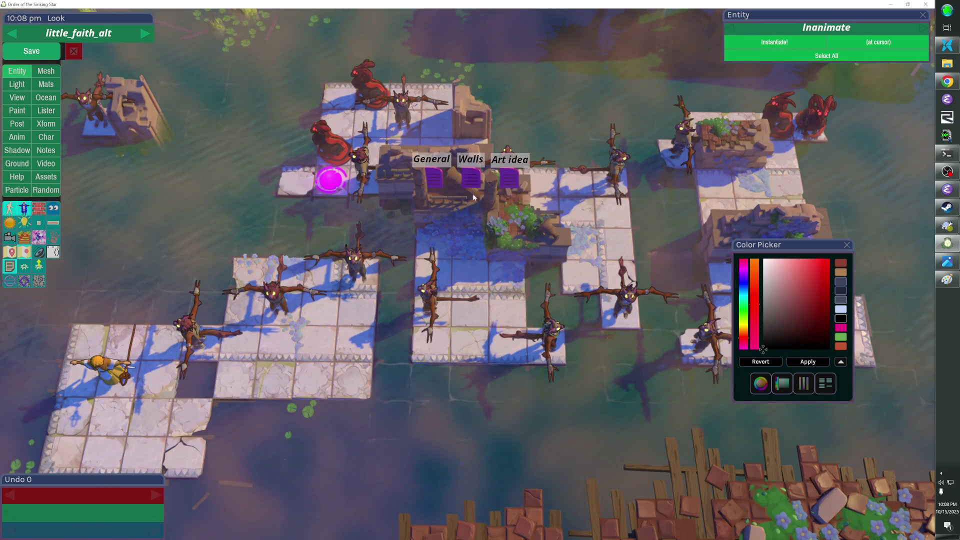
{"action": "left_click", "coordinate": [370, 187]}
{"action": "left_click", "coordinate": [370, 184]}
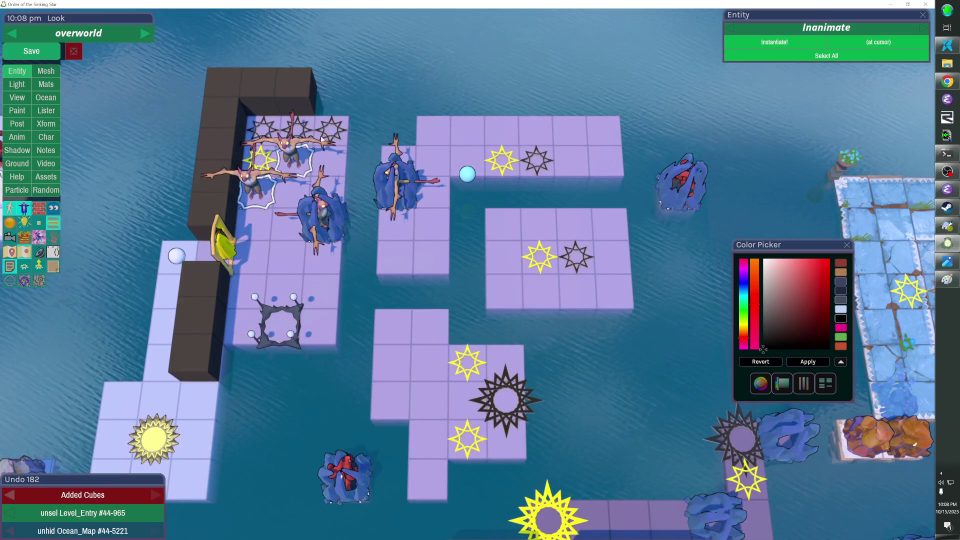
Step: Place dark cubes along the middle island's top edge and review the resulting layout
{"action": "left_click", "coordinate": [629, 85]}
{"action": "left_click", "coordinate": [436, 106]}
{"action": "left_click", "coordinate": [377, 98]}
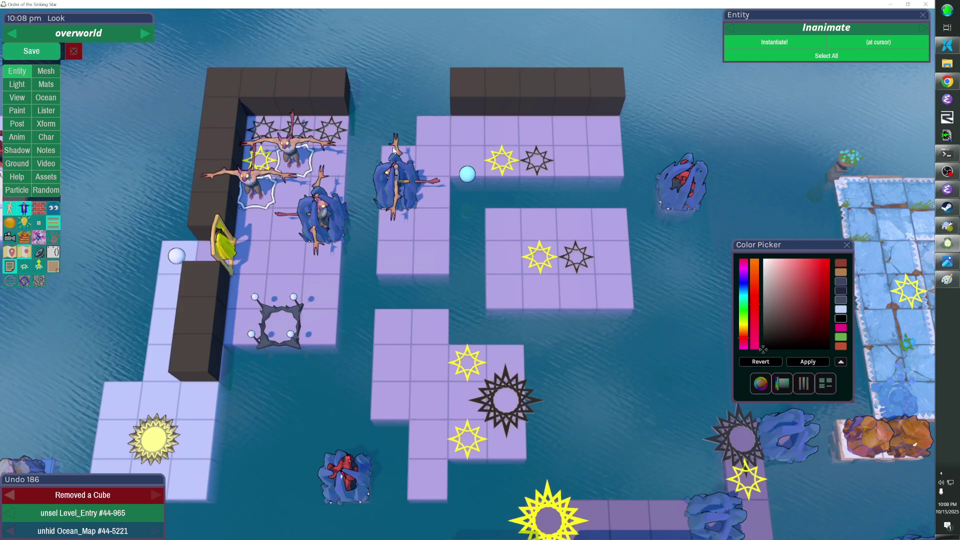
{"action": "scroll", "coordinate": [360, 83], "scroll_direction": "up", "scroll_amount": 2}
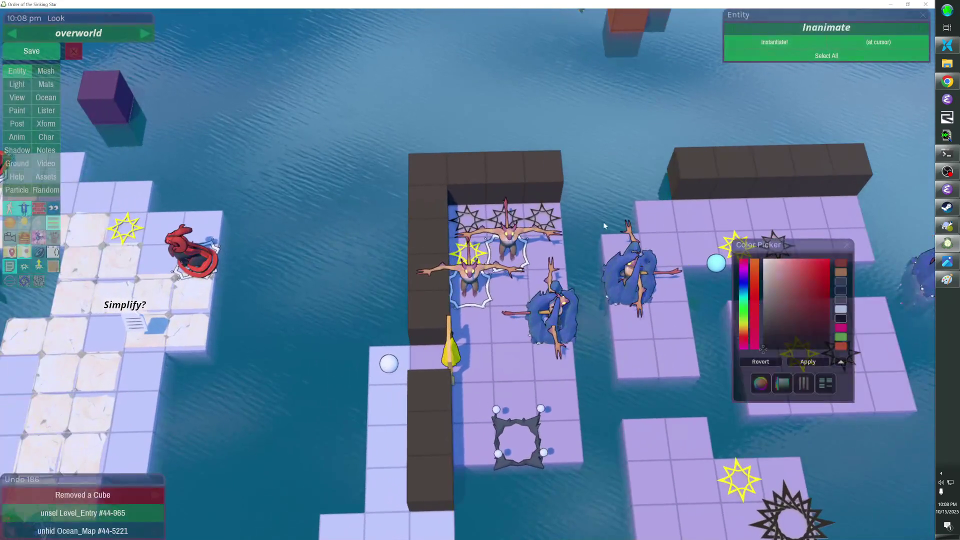
{"action": "scroll", "coordinate": [358, 119], "scroll_direction": "down", "scroll_amount": 3}
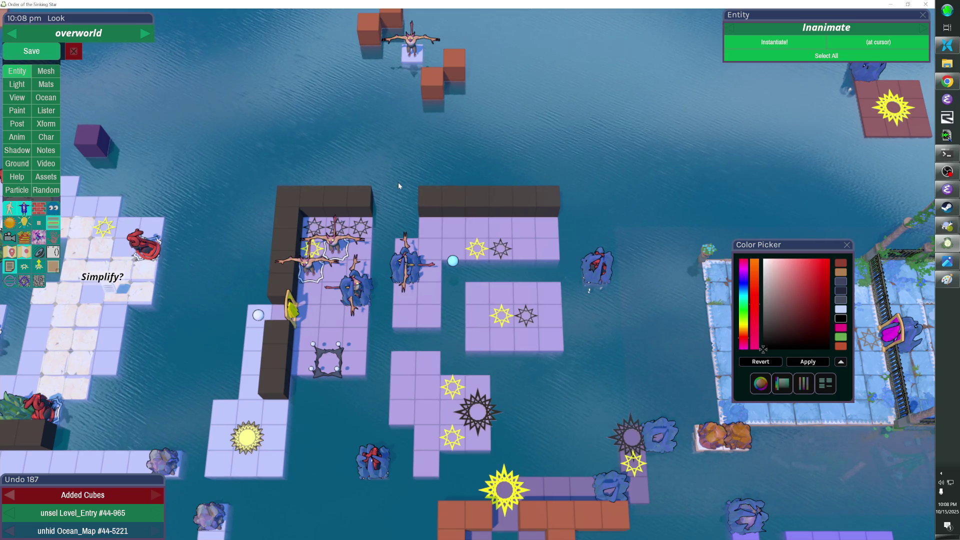
{"action": "scroll", "coordinate": [398, 182], "scroll_direction": "up", "scroll_amount": 2}
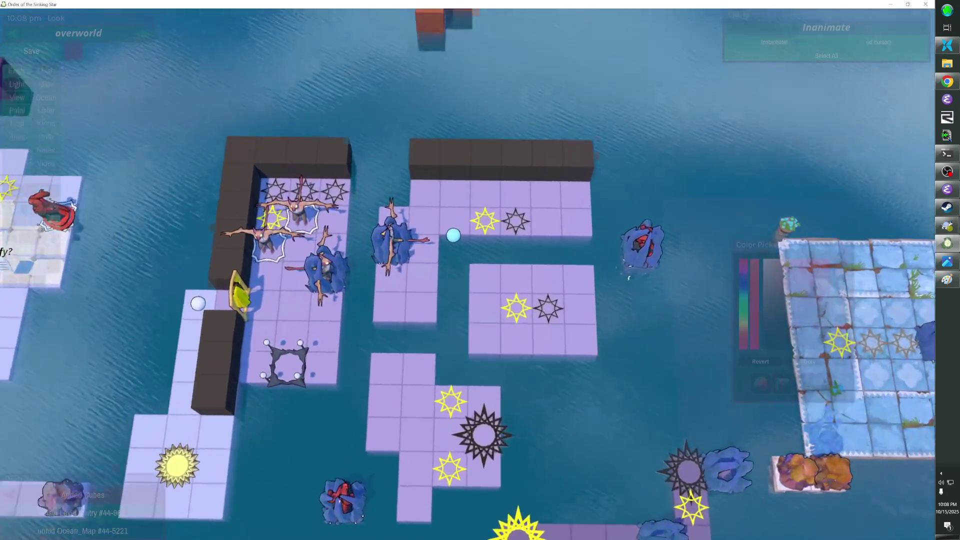
{"action": "scroll", "coordinate": [469, 274], "scroll_direction": "down", "scroll_amount": 2}
{"action": "scroll", "coordinate": [470, 274], "scroll_direction": "up", "scroll_amount": 2}
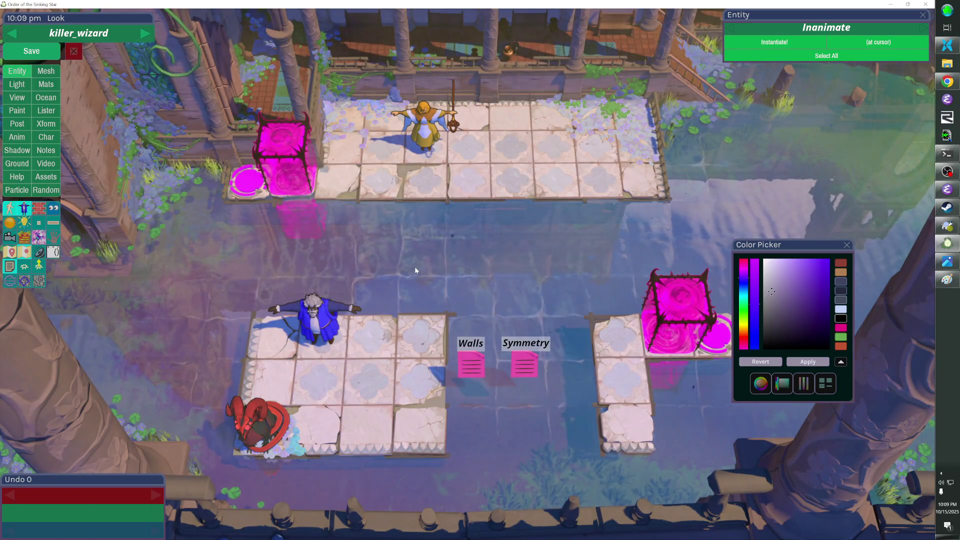
Step: Move the Walls note up beside the top-left pink block
{"action": "left_click", "coordinate": [470, 365]}
{"action": "key", "text": "ctrl+y"}
{"action": "key", "text": "ctrl+y"}
{"action": "key", "text": "ctrl+y"}
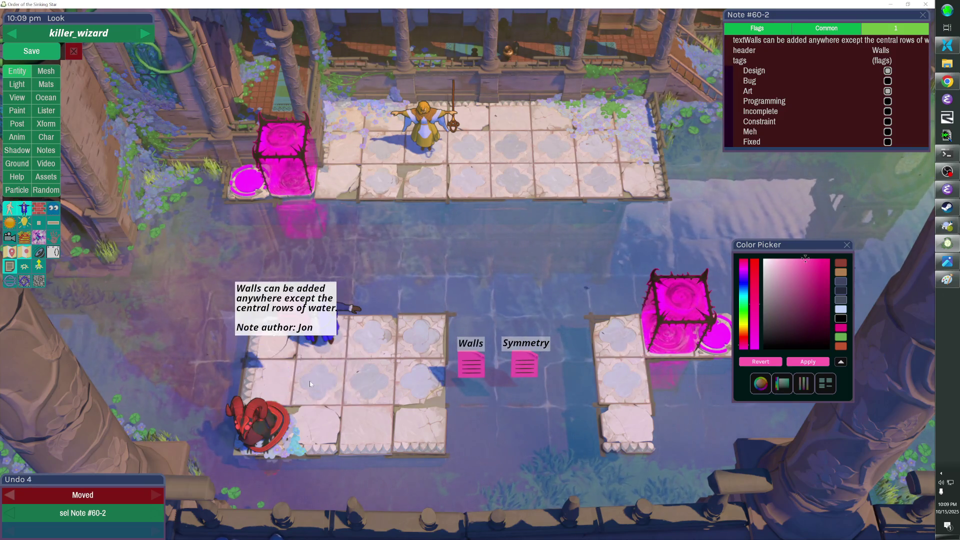
{"action": "key", "text": "ctrl+y"}
{"action": "key", "text": "ctrl+y"}
{"action": "key", "text": "ctrl+y"}
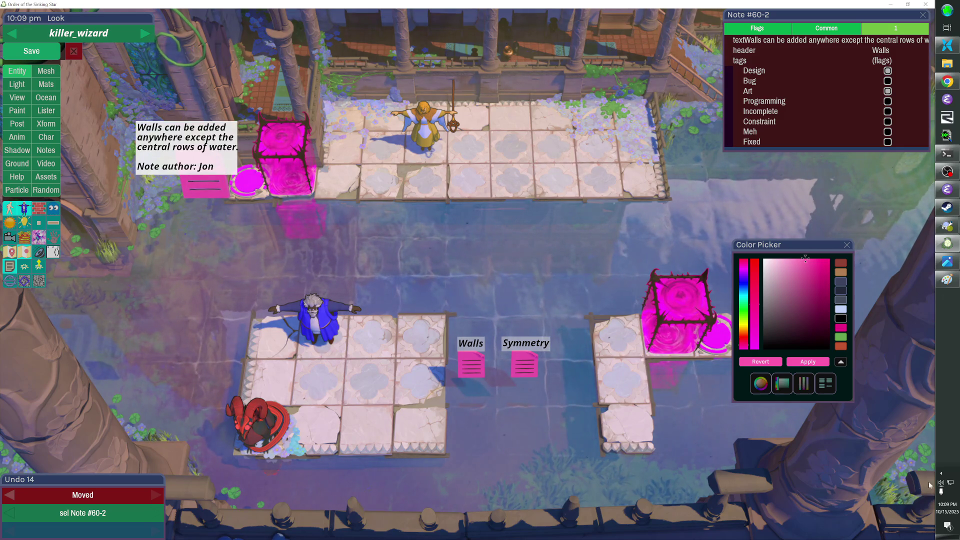
Step: Tint the note red, tag it Bug, and clear its Design tag
{"action": "left_click", "coordinate": [793, 305]}
{"action": "left_click", "coordinate": [814, 266]}
{"action": "left_click", "coordinate": [838, 264]}
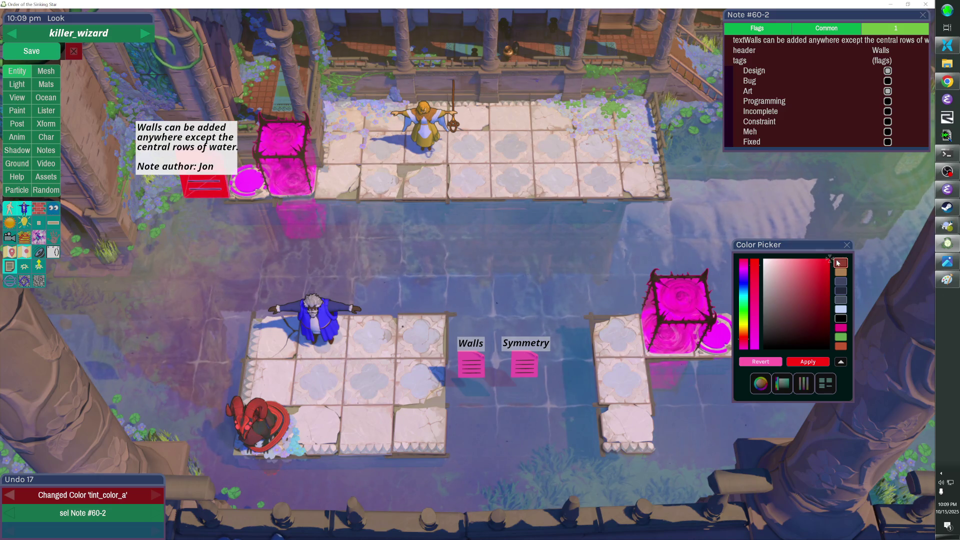
{"action": "left_click", "coordinate": [886, 81]}
{"action": "left_click", "coordinate": [888, 71]}
Step: Head the note 'Foreground Plant' and start its body text about the plant being too hoppy
{"action": "left_click", "coordinate": [873, 51]}
{"action": "type", "text": "Plant"}
{"action": "key", "text": "Return"}
{"action": "left_click", "coordinate": [870, 54]}
{"action": "key", "text": "Left"}
{"action": "key", "text": "Left"}
{"action": "key", "text": "Left"}
{"action": "type", "text": "Foreground"}
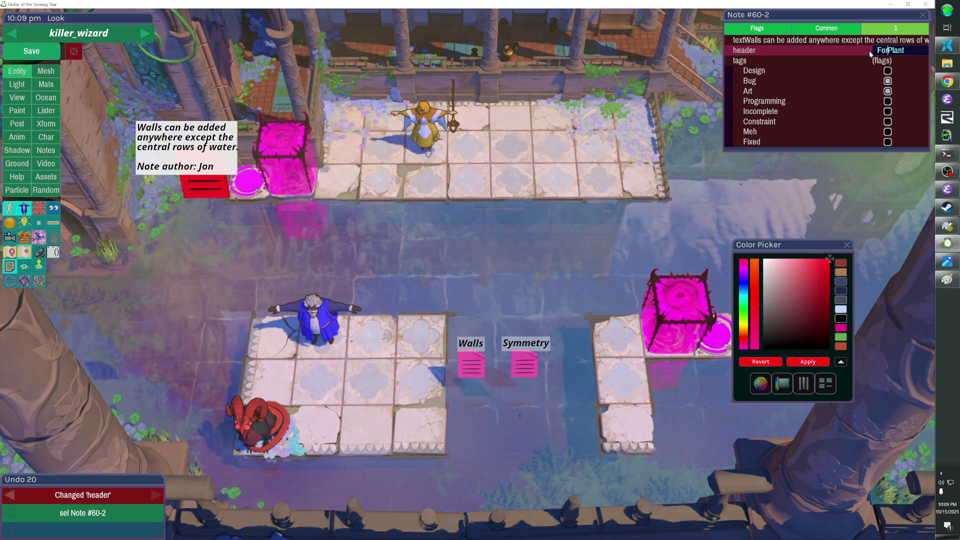
{"action": "key", "text": "Return"}
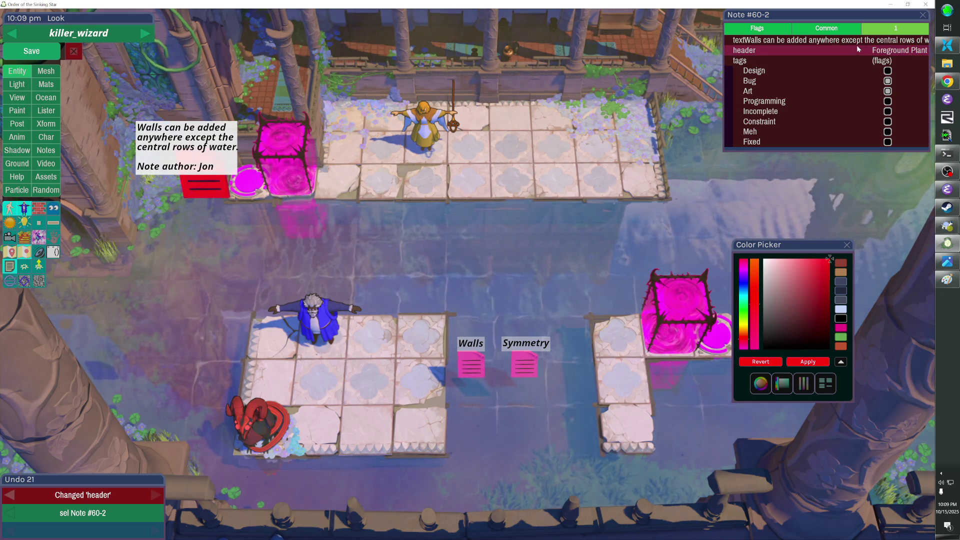
{"action": "left_click", "coordinate": [856, 42]}
{"action": "type", "text": "is way too hoppy and jittery"}
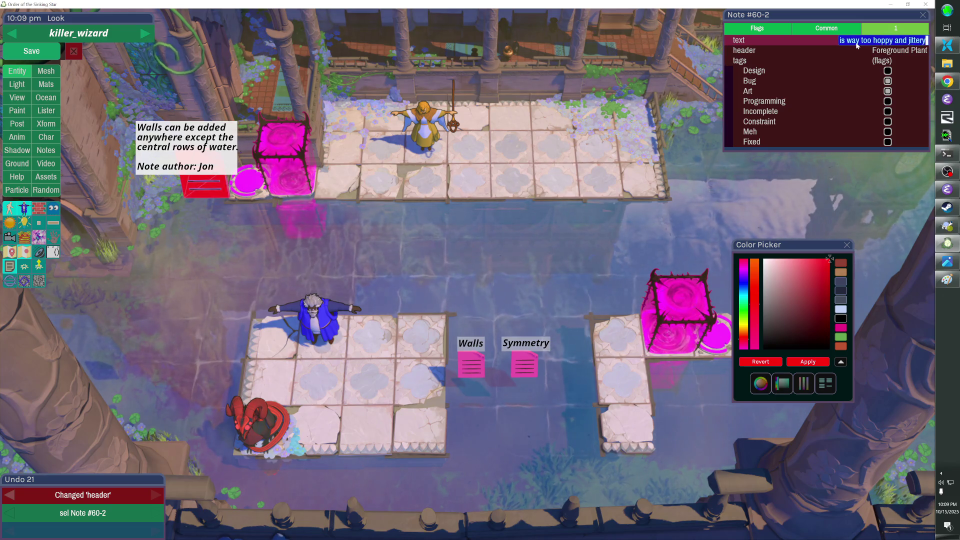
{"action": "type", "text": " and strac"}
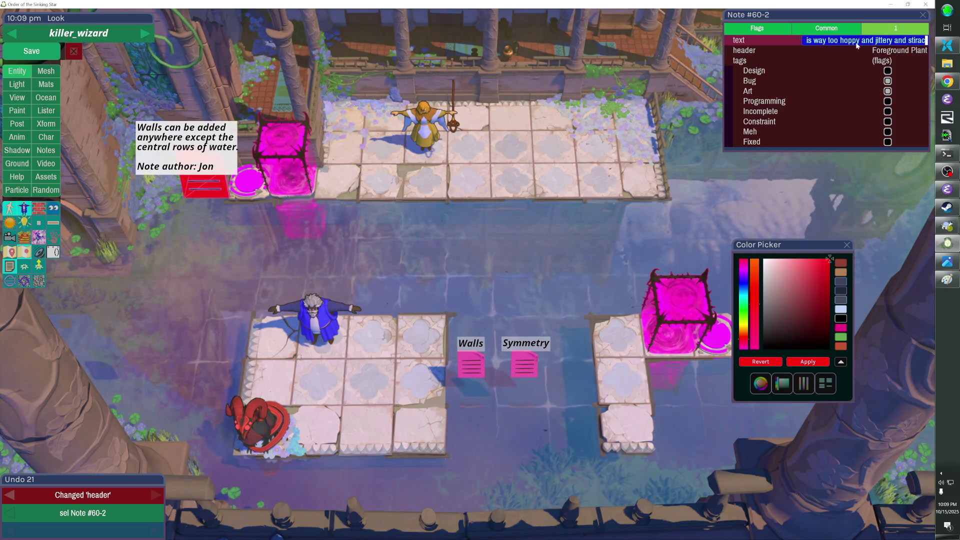
{"action": "type", "text": "distr"}
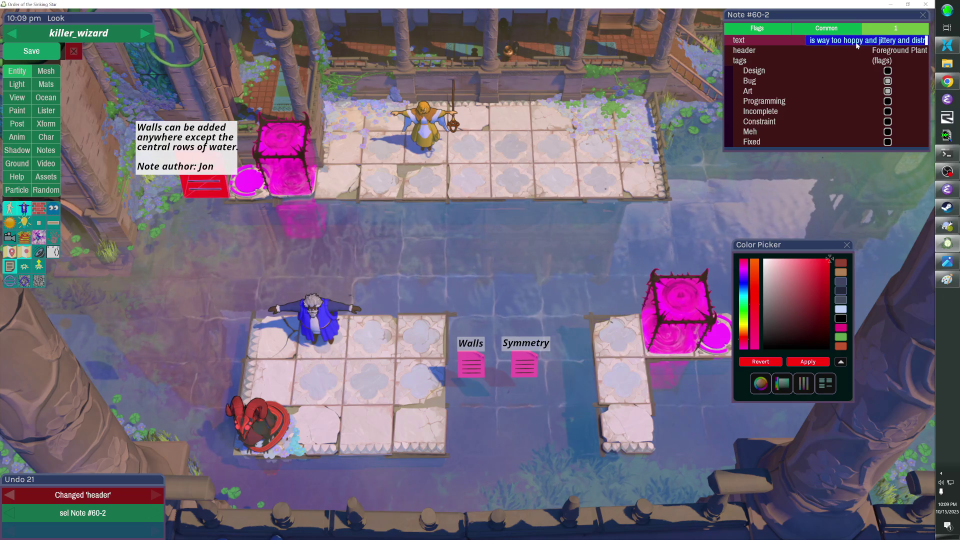
{"action": "type", "text": "acting given cur"}
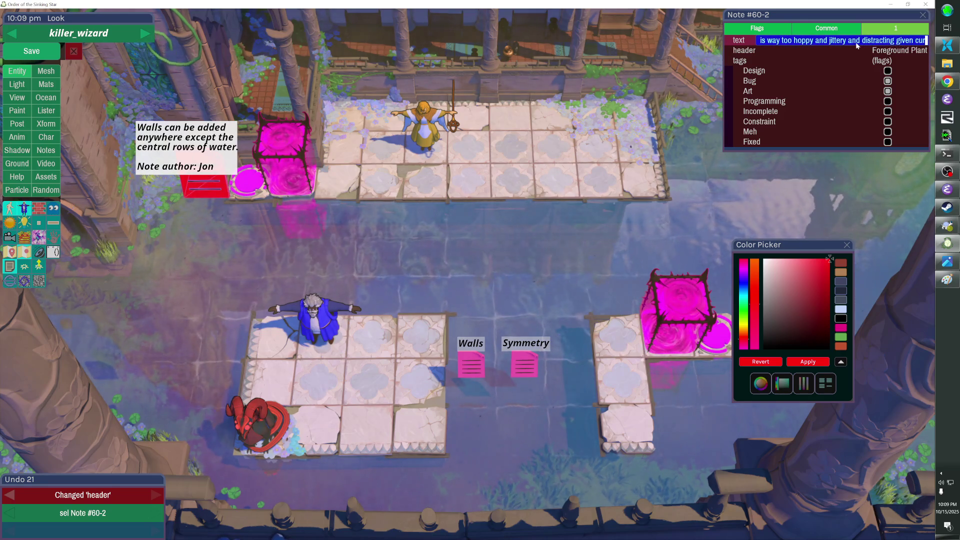
{"action": "type", "text": "rent wind settings ("}
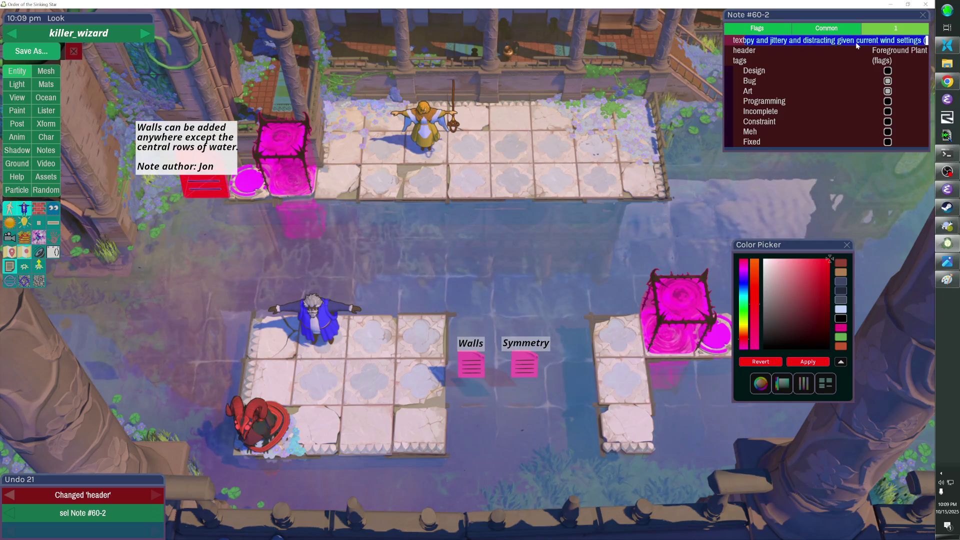
{"action": "type", "text": "it just doesn't lo"}
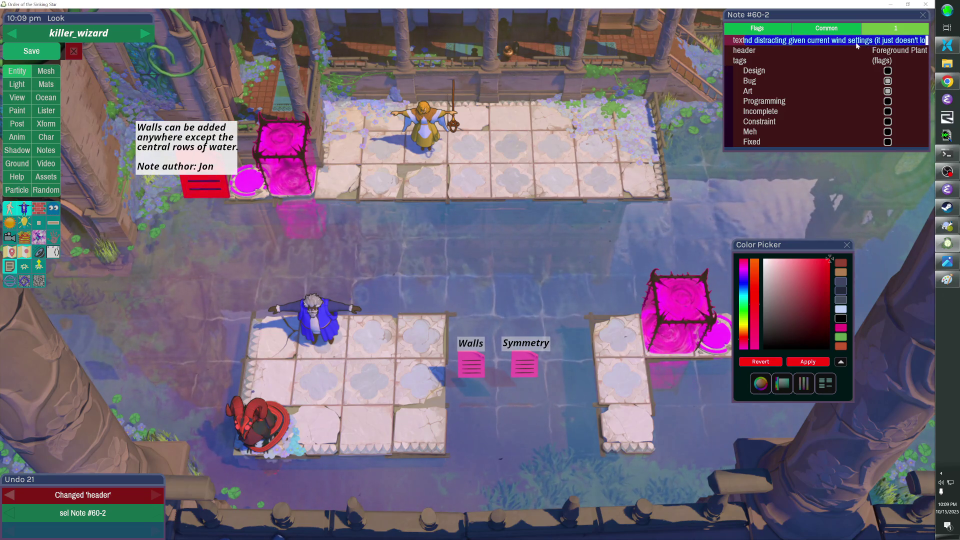
{"action": "type", "text": "ok natura"}
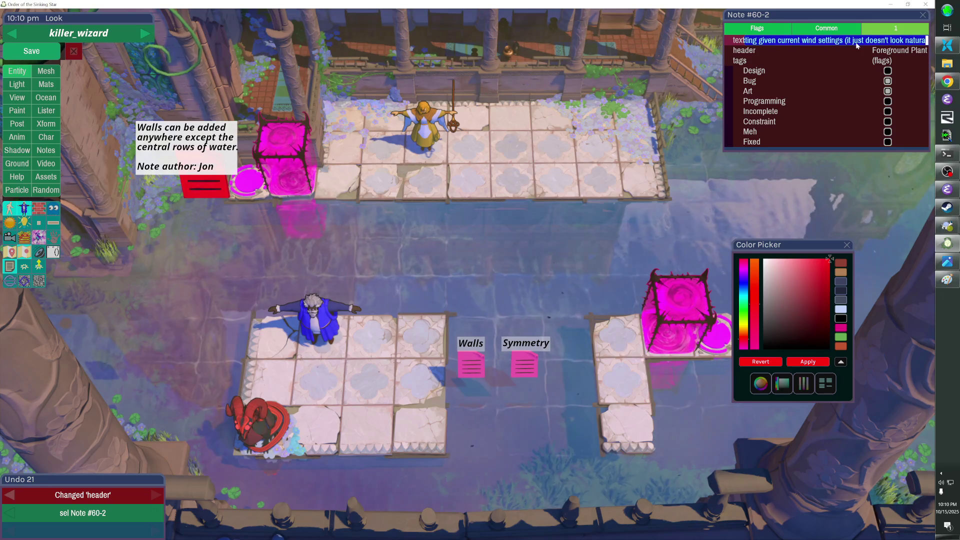
{"action": "type", "text": "land als"}
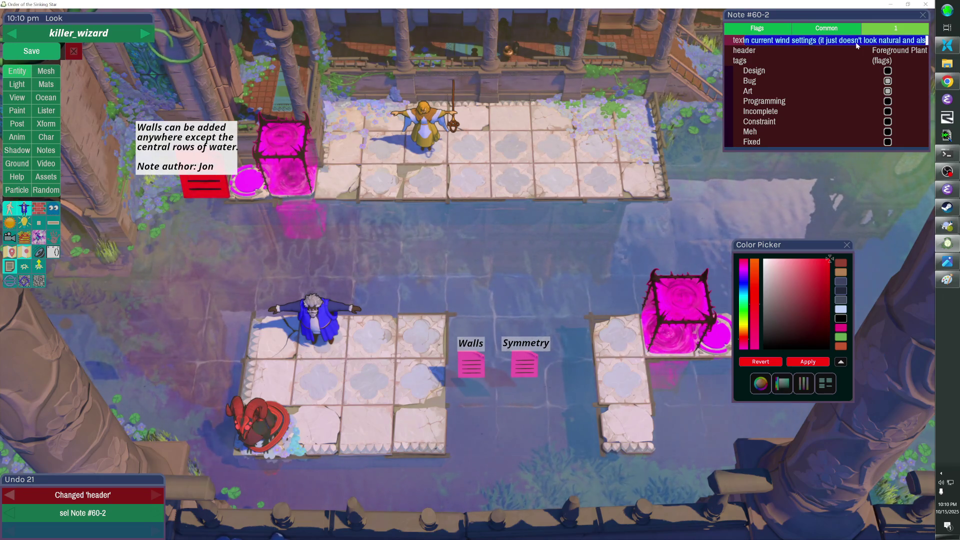
{"action": "type", "text": "o the asset is"}
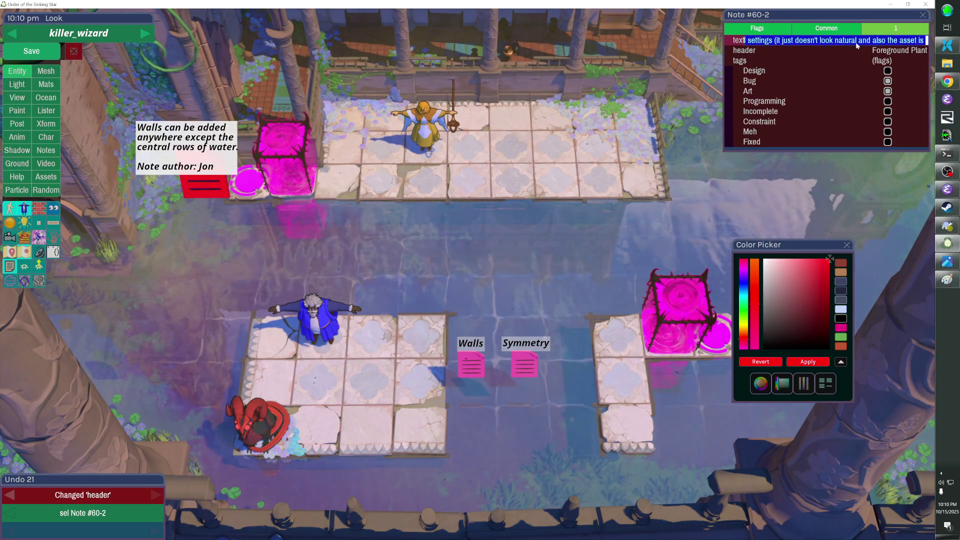
{"action": "type", "text": " not tes"}
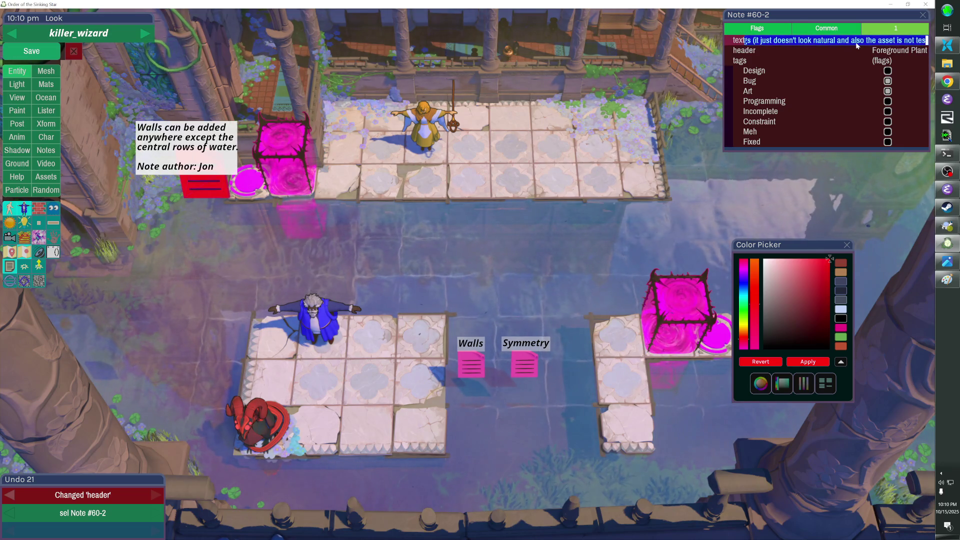
{"action": "type", "text": "selated enough "}
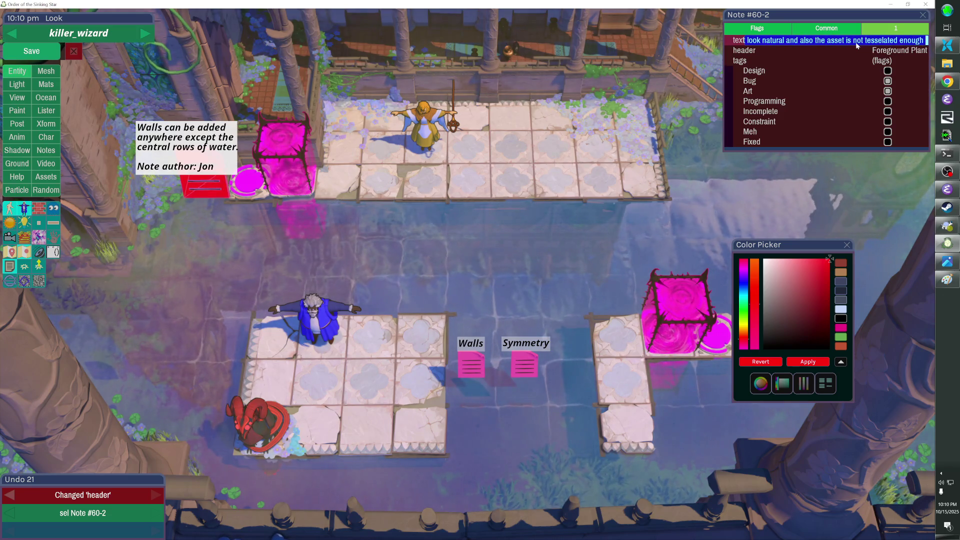
{"action": "type", "text": "to b"}
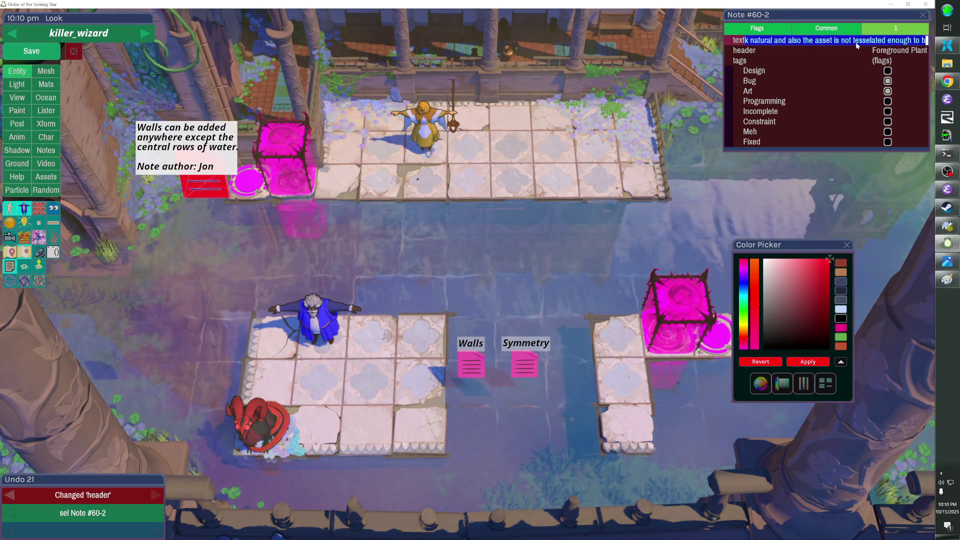
{"action": "type", "text": "e seen at this sca"}
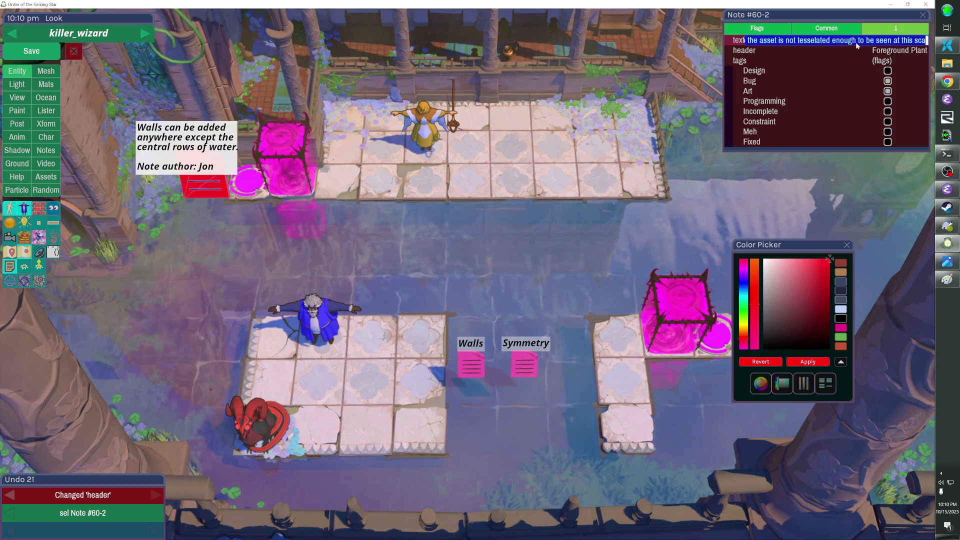
{"action": "type", "text": "le.e want ot chill out"}
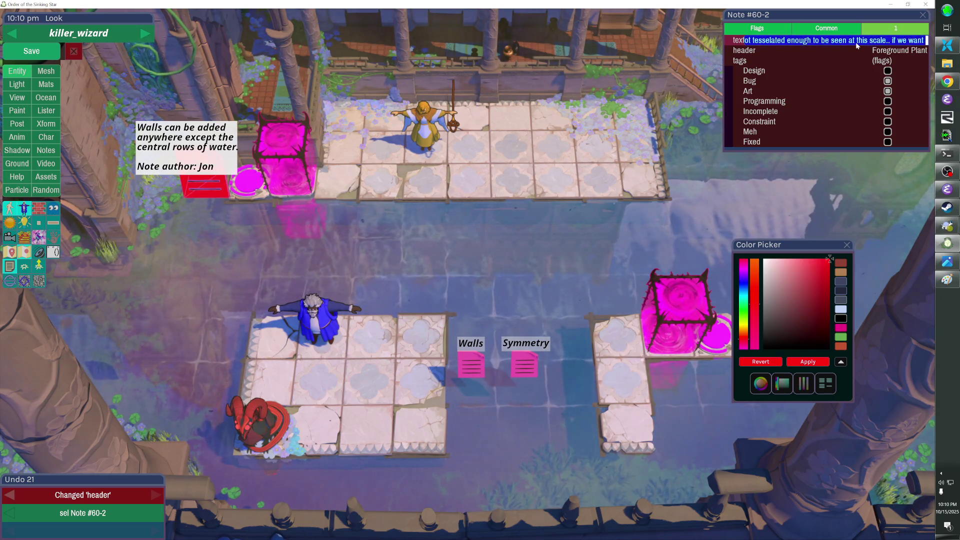
Step: Correct the typo to 'to' and finish the note about chilling out the wind and polygons on the curvature
{"action": "key", "text": "BackSpace"}
{"action": "key", "text": "BackSpace"}
{"action": "key", "text": "BackSpace"}
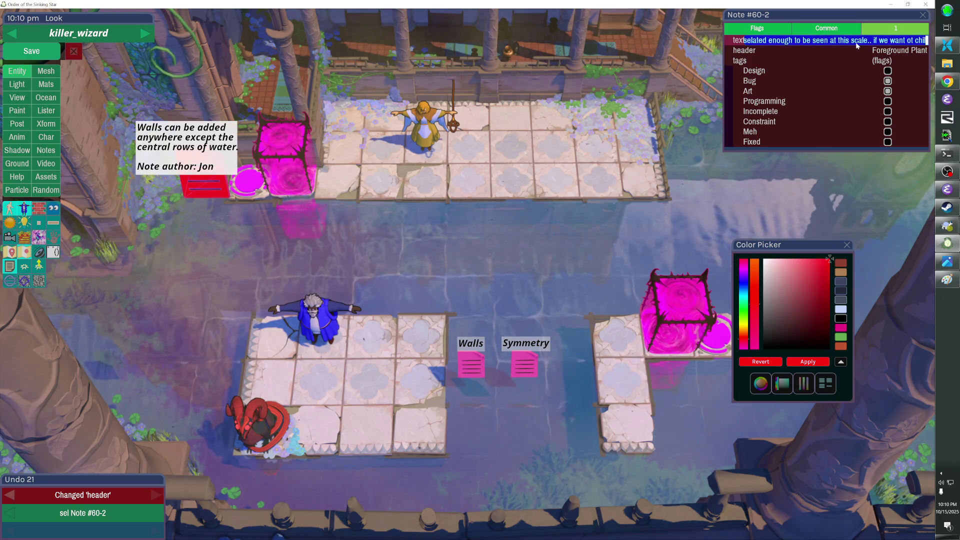
{"action": "type", "text": "to"}
{"action": "key", "text": "shift+Right"}
{"action": "key", "text": "shift+Right"}
{"action": "key", "text": "shift+Right"}
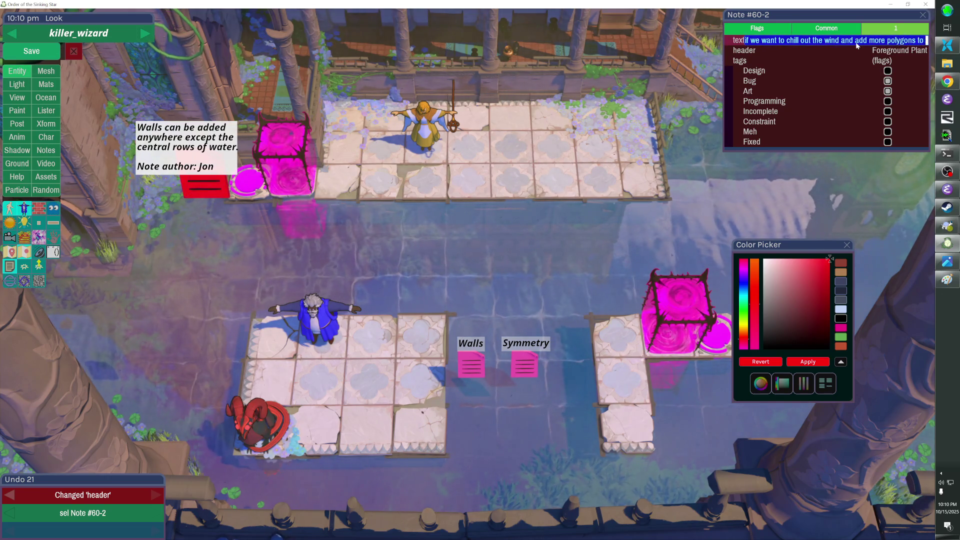
{"action": "key", "text": "shift+Right"}
{"action": "key", "text": "shift+Right"}
{"action": "key", "text": "shift+Right"}
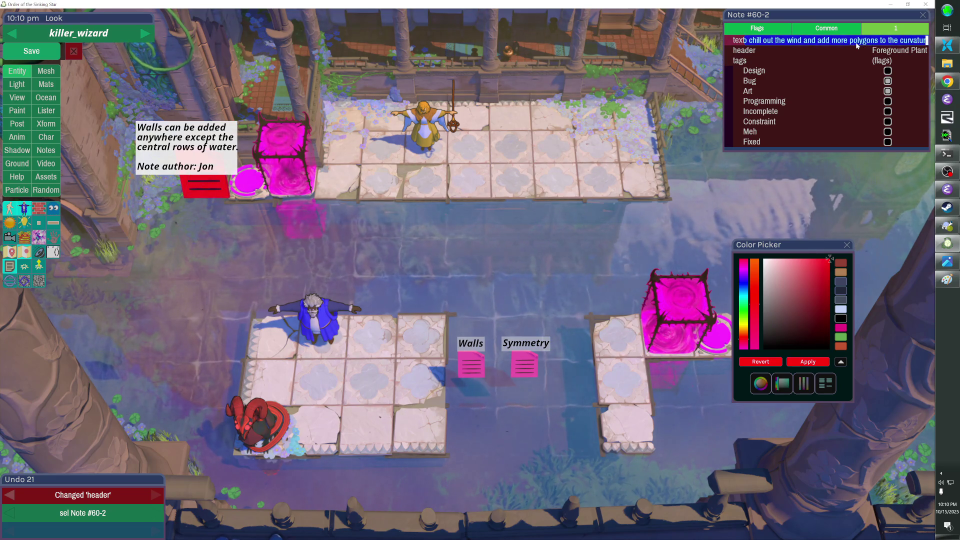
{"action": "key", "text": "shift+Right"}
{"action": "key", "text": "shift+Right"}
{"action": "key", "text": "shift+Right"}
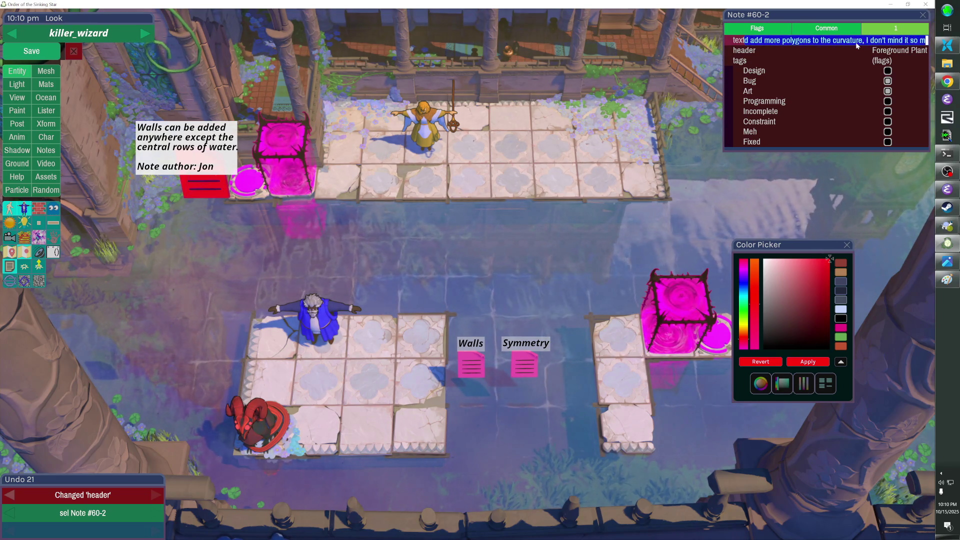
{"action": "key", "text": "shift+Right"}
{"action": "key", "text": "shift+Right"}
{"action": "key", "text": "shift+Right"}
{"action": "key", "text": "Return"}
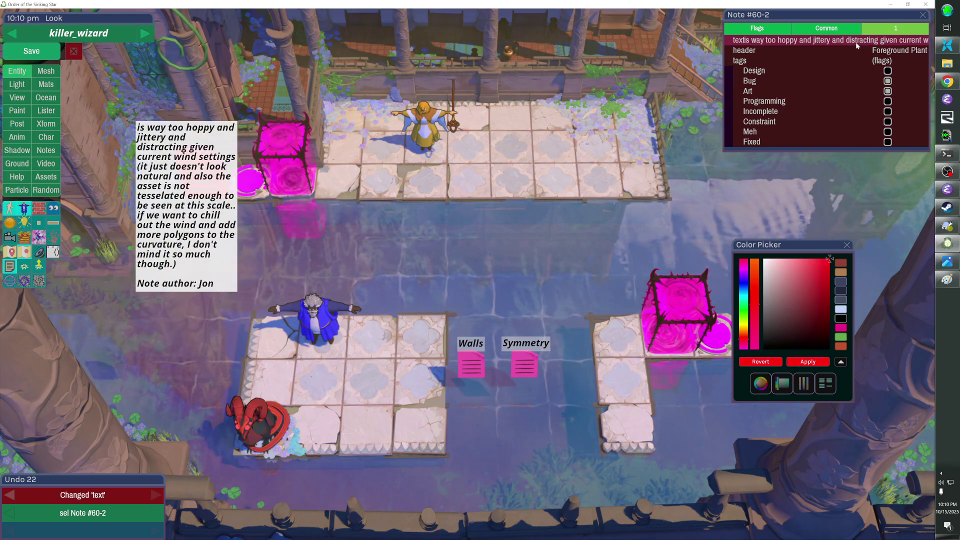
{"action": "key", "text": "Escape"}
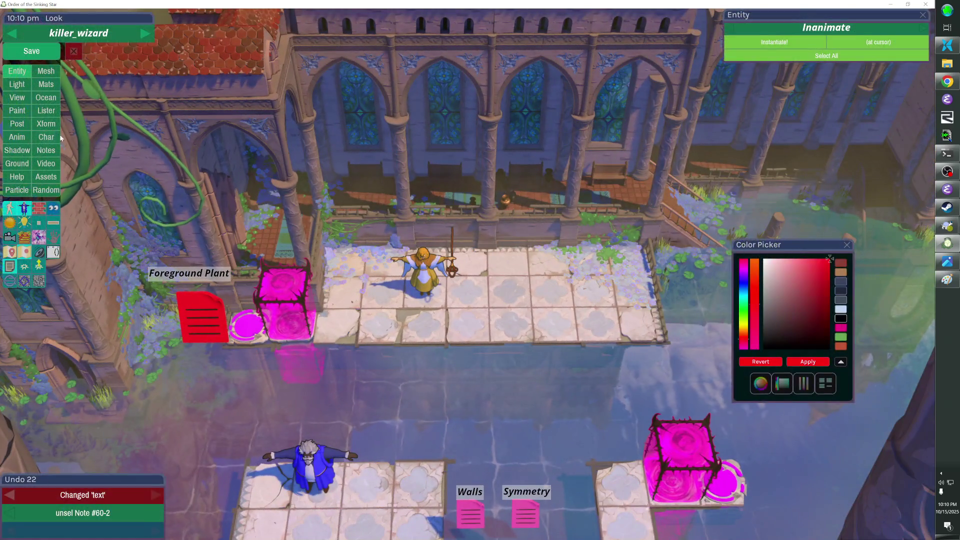
Step: Save killer_wizard, walk the player to the top-left star tile, then save the overworld
{"action": "left_click", "coordinate": [32, 51]}
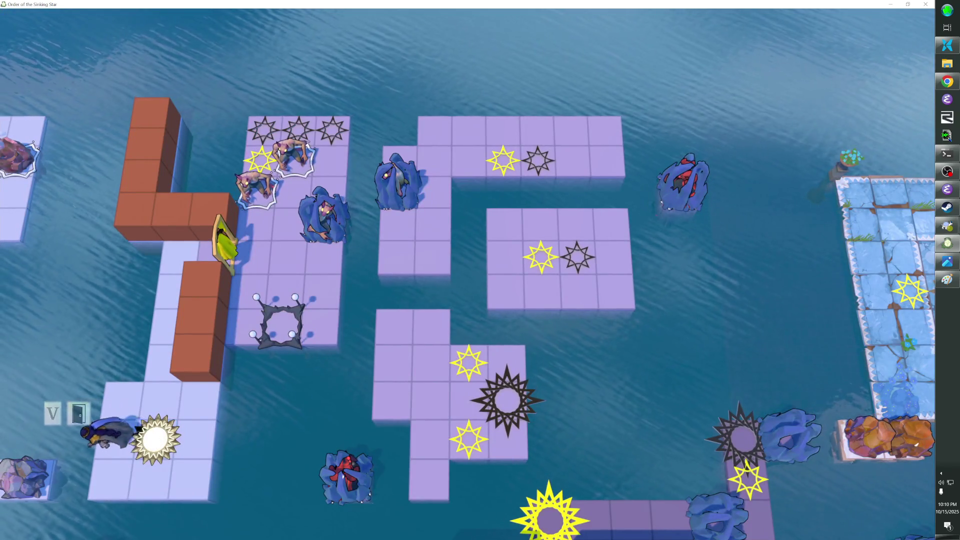
{"action": "key", "text": "Up"}
{"action": "key", "text": "Up"}
{"action": "key", "text": "Up"}
{"action": "key", "text": "Right"}
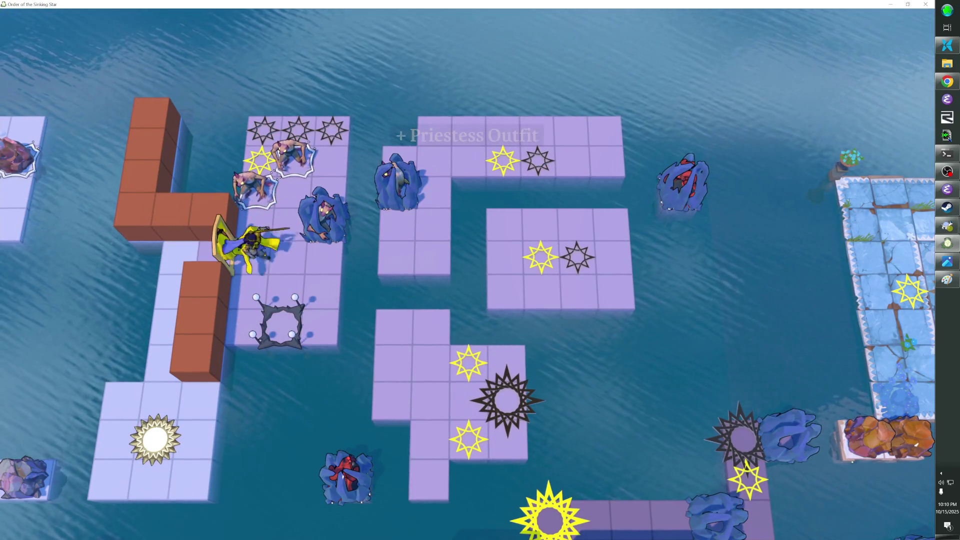
{"action": "key", "text": "Up"}
{"action": "key", "text": "Up"}
{"action": "key", "text": "Up"}
{"action": "key", "text": "Left"}
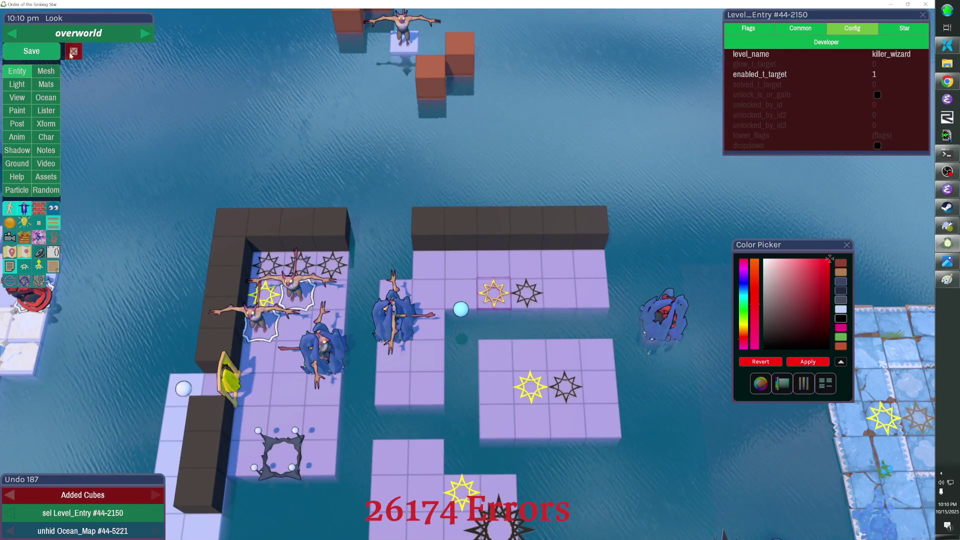
{"action": "left_click", "coordinate": [31, 51]}
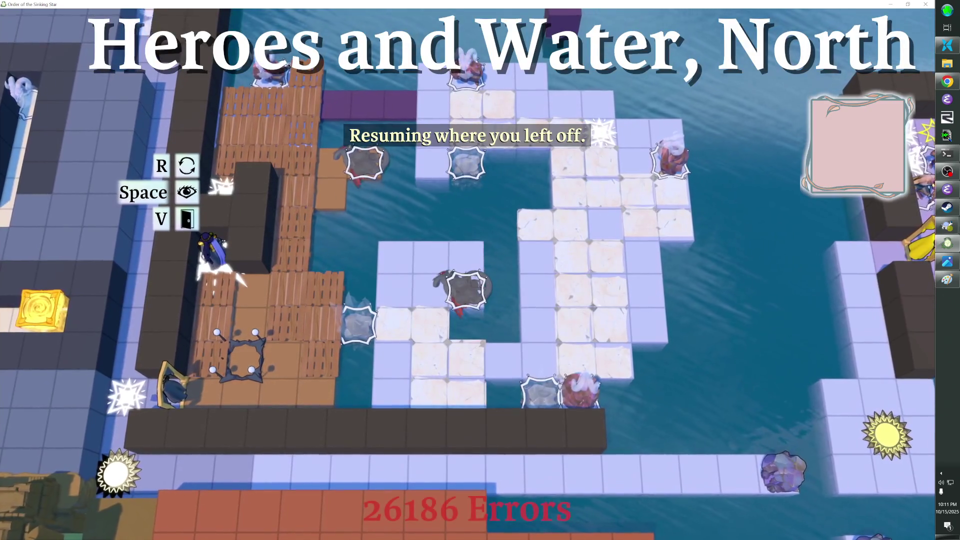
Step: Walk the hero through Heroes and Water, North past the druid and exit right
{"action": "key", "text": "Down"}
{"action": "key", "text": "Down"}
{"action": "key", "text": "Left"}
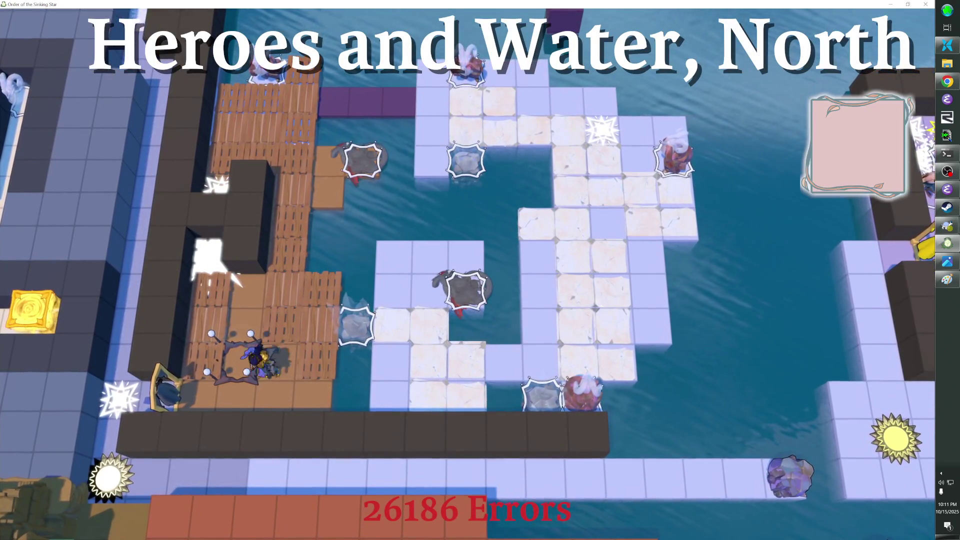
{"action": "key", "text": "Down"}
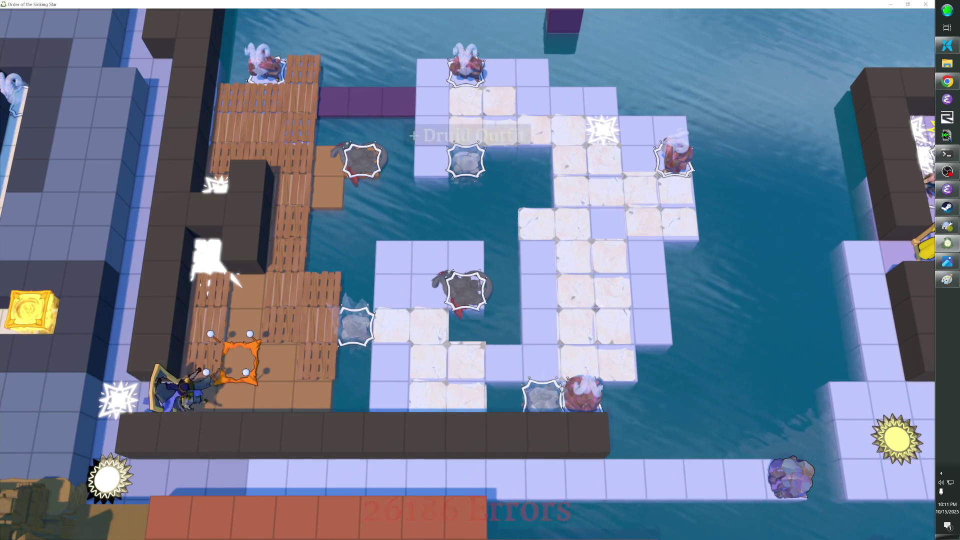
{"action": "key", "text": "Down"}
{"action": "key", "text": "Right"}
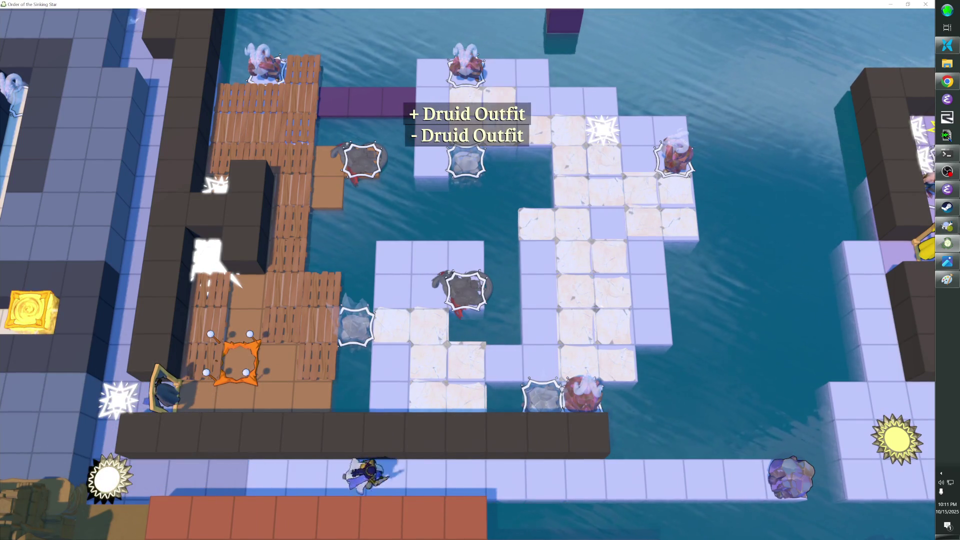
{"action": "key", "text": "Right"}
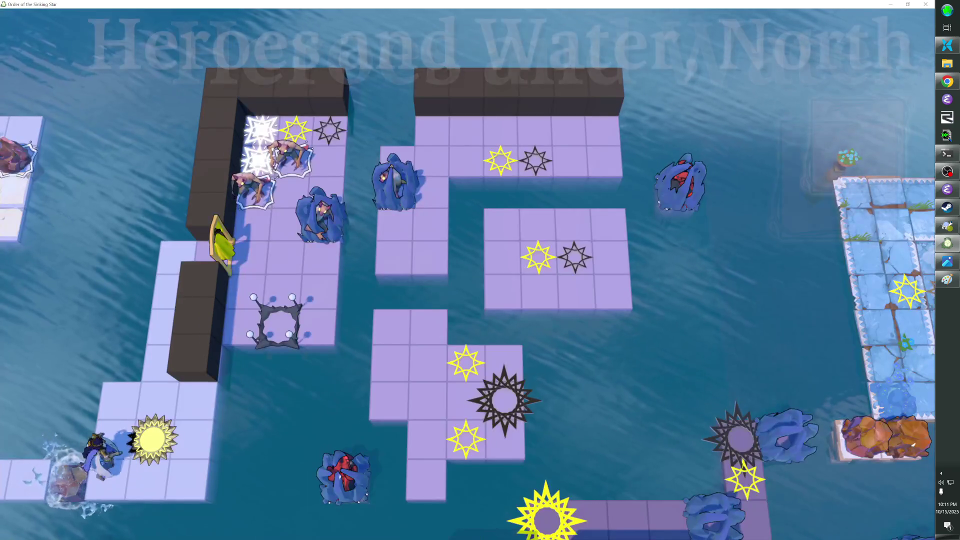
Step: Pick up the Priestess Outfit, shatter the rock shells in the water, and reach the star tile
{"action": "key", "text": "Up"}
{"action": "key", "text": "Right"}
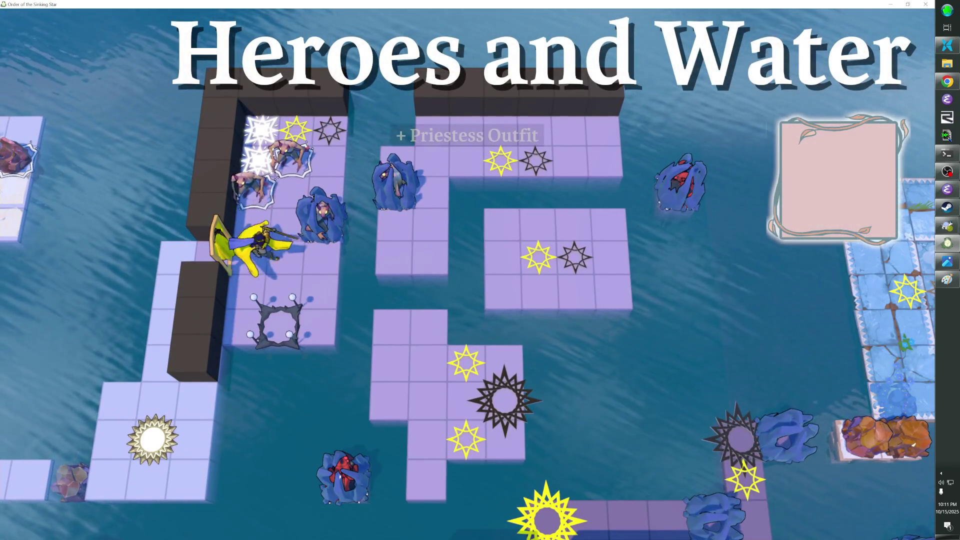
{"action": "key", "text": "Up"}
{"action": "key", "text": "Up"}
{"action": "key", "text": "Right"}
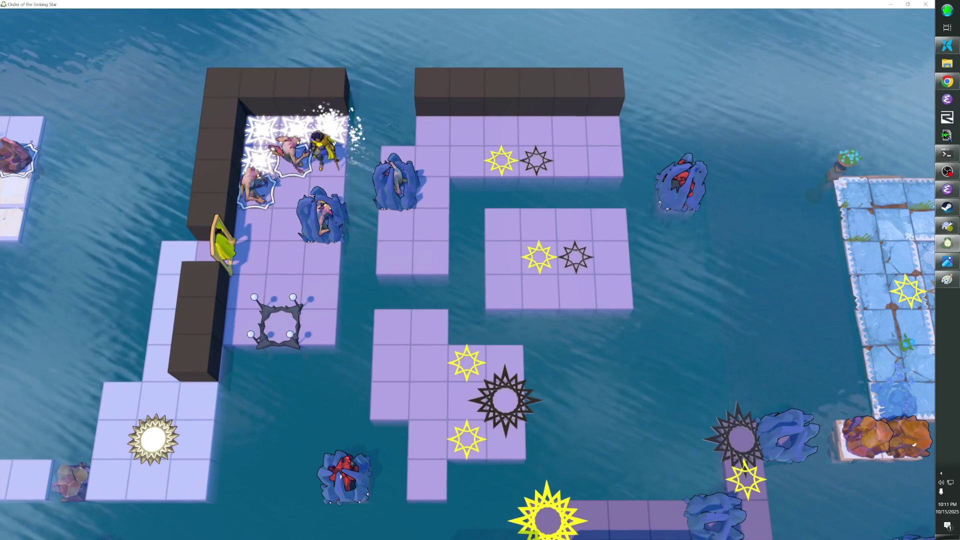
{"action": "key", "text": "Right"}
{"action": "key", "text": "Down"}
{"action": "key", "text": "Right"}
{"action": "key", "text": "Right"}
{"action": "key", "text": "Up"}
{"action": "key", "text": "Right"}
{"action": "key", "text": "Right"}
{"action": "key", "text": "Right"}
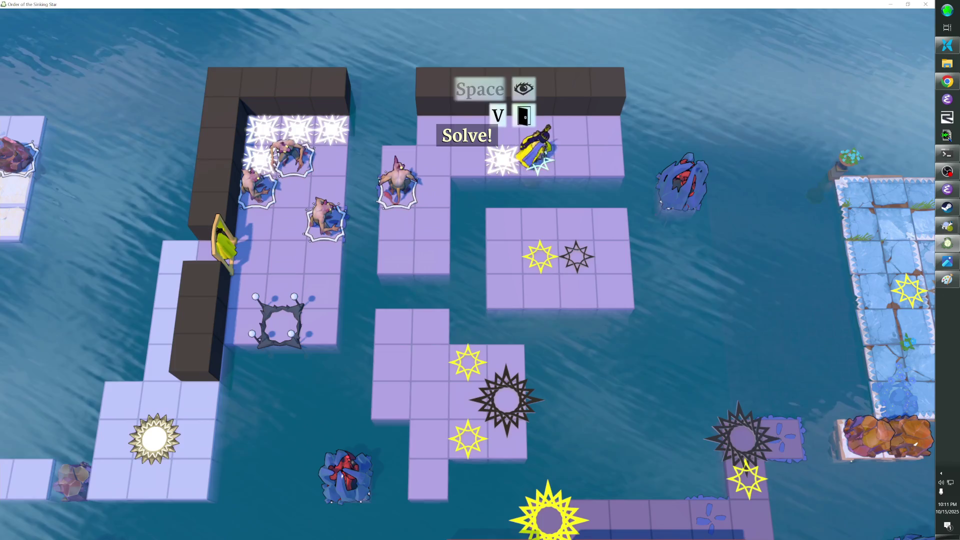
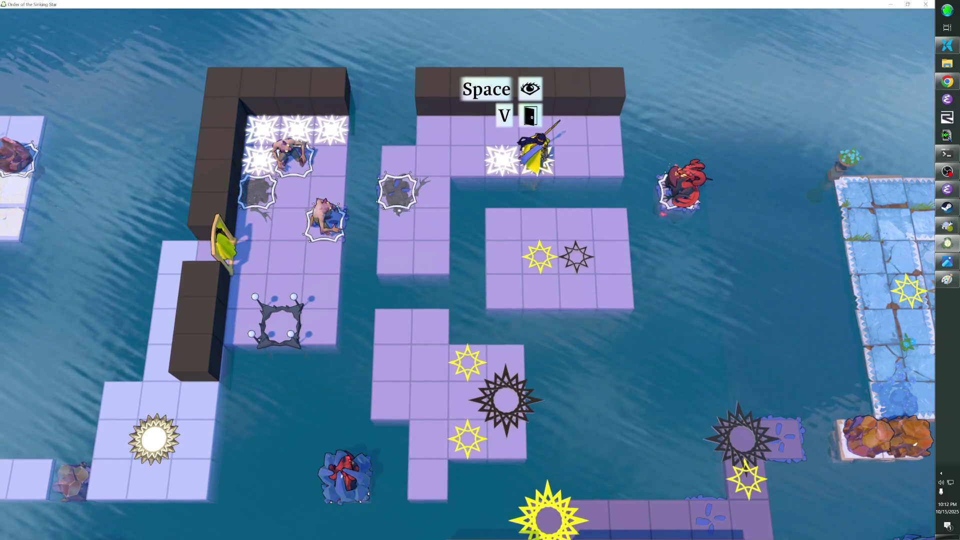
Step: Walk the hero past the monsters and through the fire row onto the yellow star tile
{"action": "key", "text": "Down"}
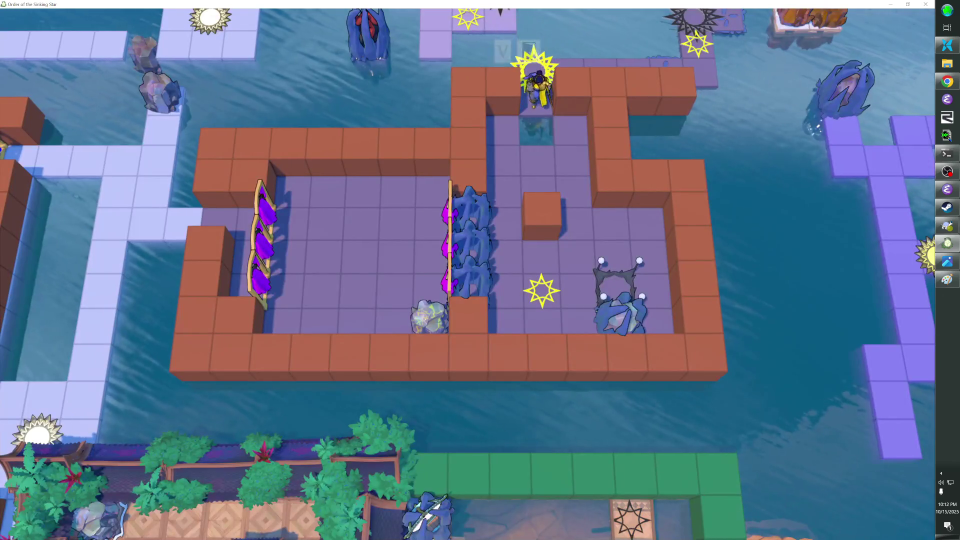
{"action": "key", "text": "Up"}
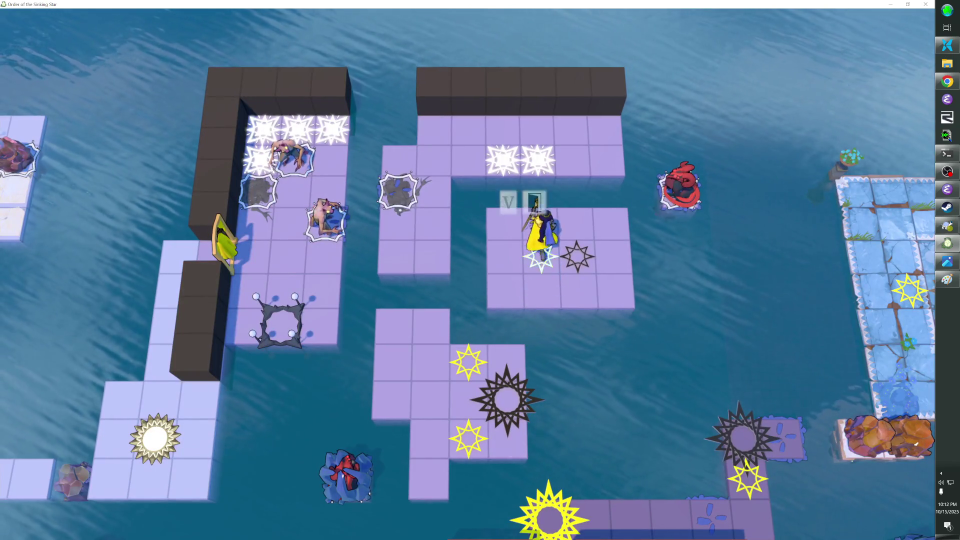
{"action": "key", "text": "Left"}
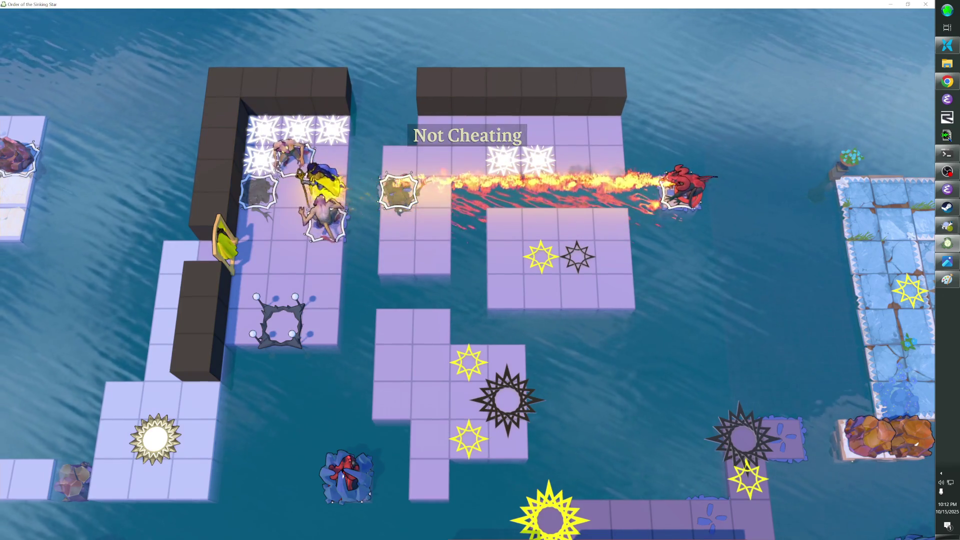
{"action": "key", "text": "Left"}
{"action": "key", "text": "Down"}
{"action": "key", "text": "Up"}
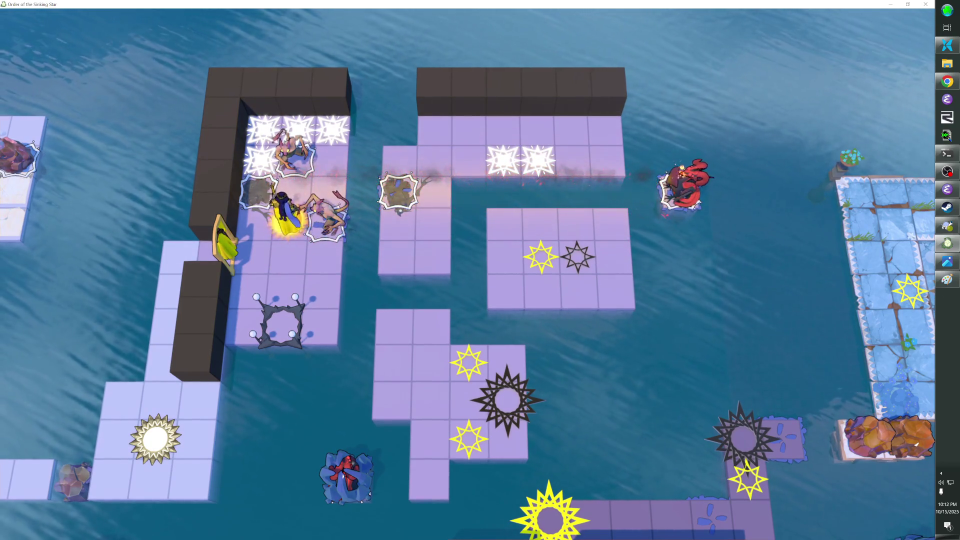
{"action": "key", "text": "Right"}
{"action": "key", "text": "Right"}
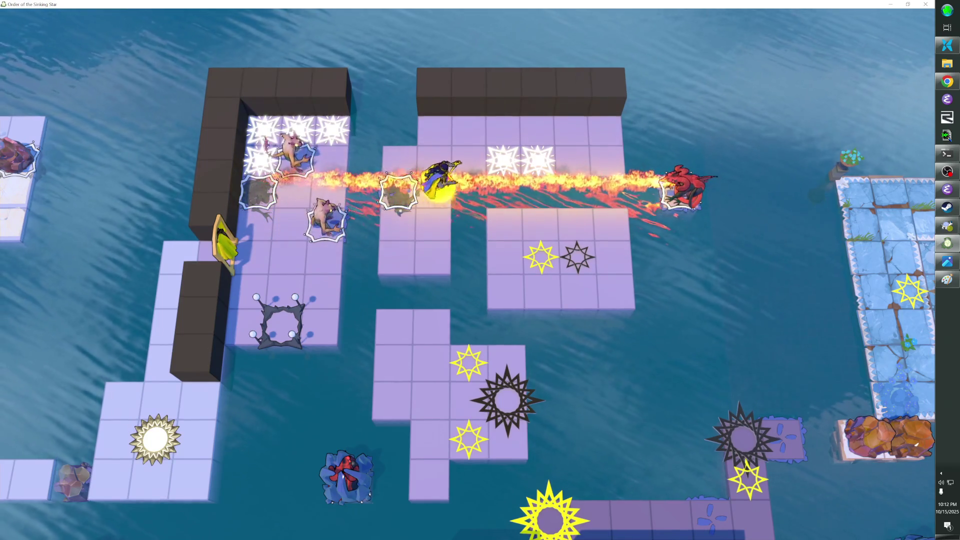
{"action": "key", "text": "Down"}
{"action": "key", "text": "Right"}
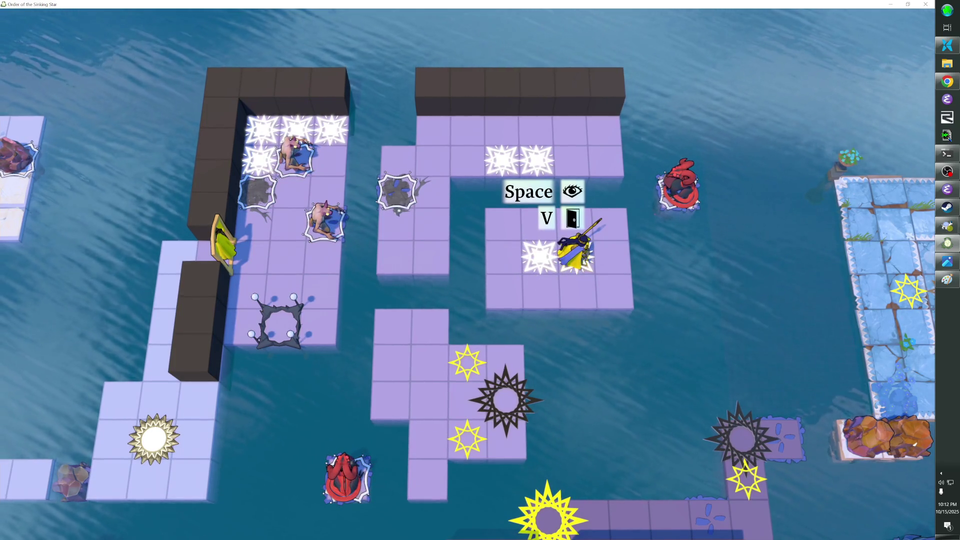
Step: Circle via the top and left platforms and step on the stars to light the sun
{"action": "key", "text": "Left"}
{"action": "key", "text": "Left"}
{"action": "key", "text": "Up"}
{"action": "key", "text": "Left"}
{"action": "key", "text": "Left"}
{"action": "key", "text": "Down"}
{"action": "key", "text": "Down"}
{"action": "key", "text": "Left"}
{"action": "key", "text": "Left"}
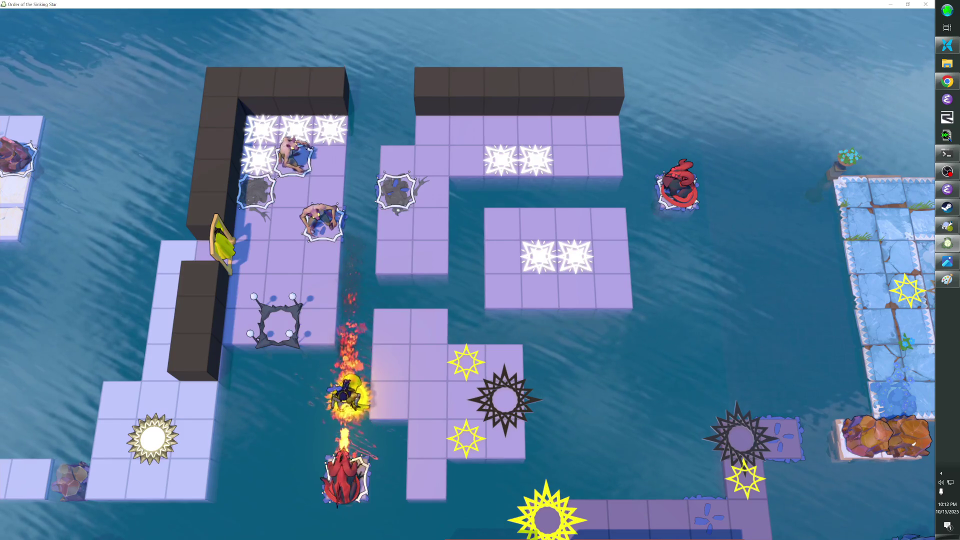
{"action": "key", "text": "Right"}
{"action": "key", "text": "Right"}
{"action": "key", "text": "Right"}
{"action": "key", "text": "Up"}
{"action": "key", "text": "Down"}
{"action": "key", "text": "Down"}
Step: Step onto the lit sun, ride the fire beam across the water, and view the full map
{"action": "key", "text": "Right"}
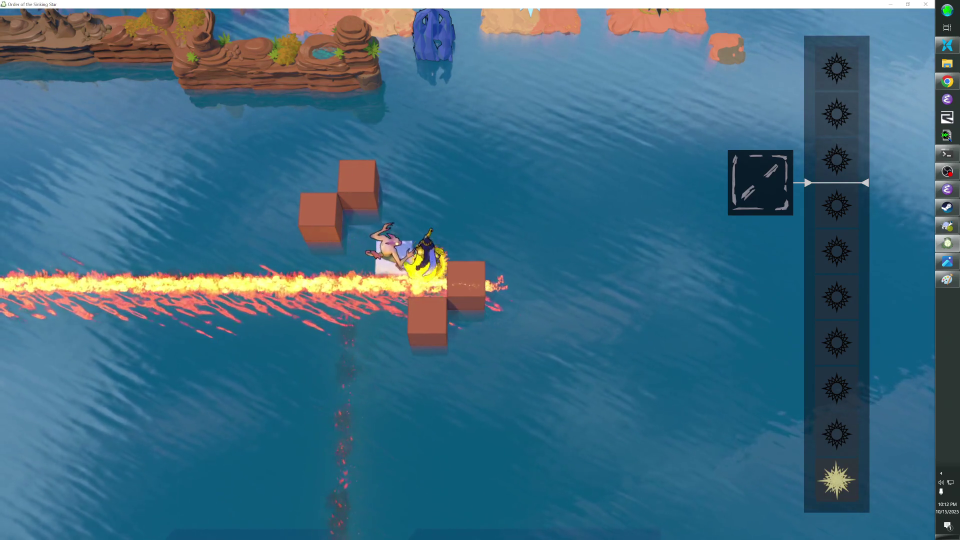
{"action": "key", "text": "Up"}
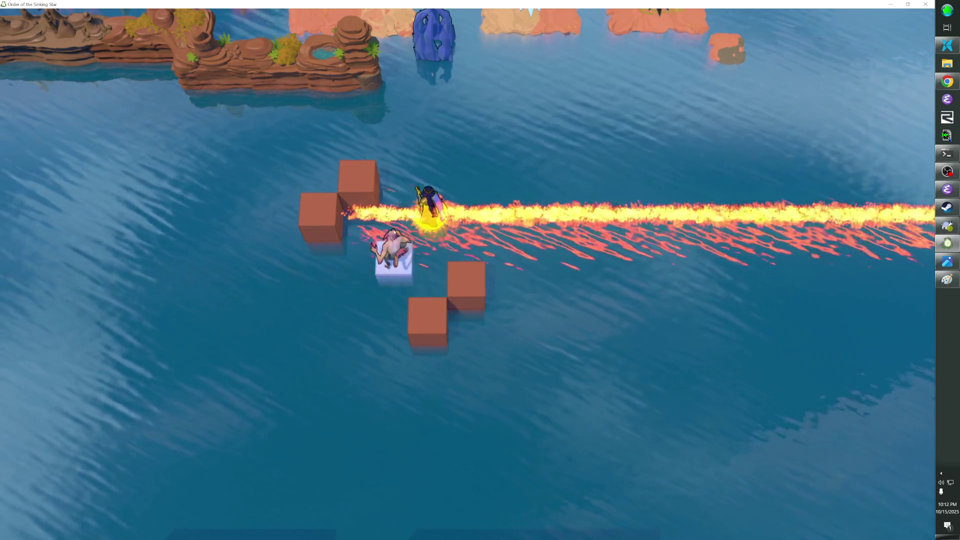
{"action": "key", "text": "Down"}
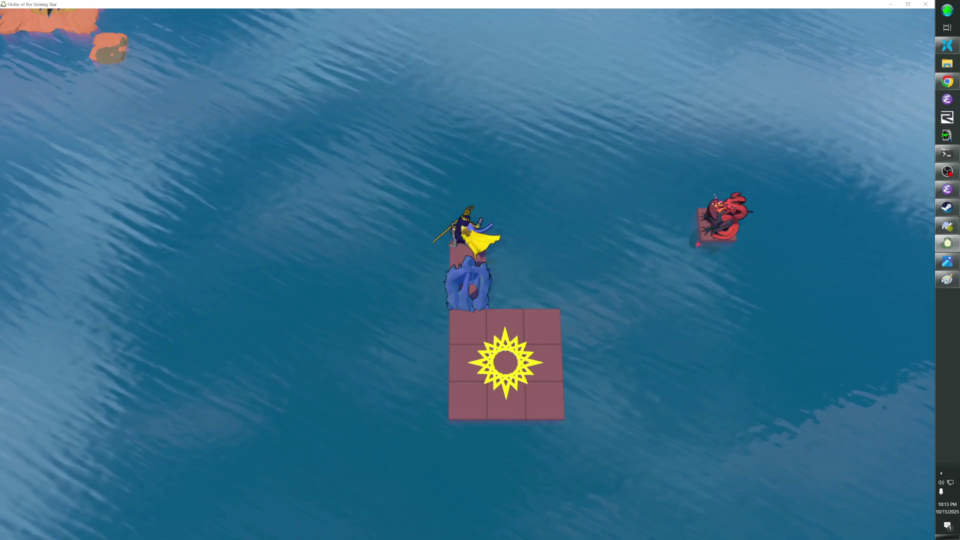
{"action": "key", "text": "Tab"}
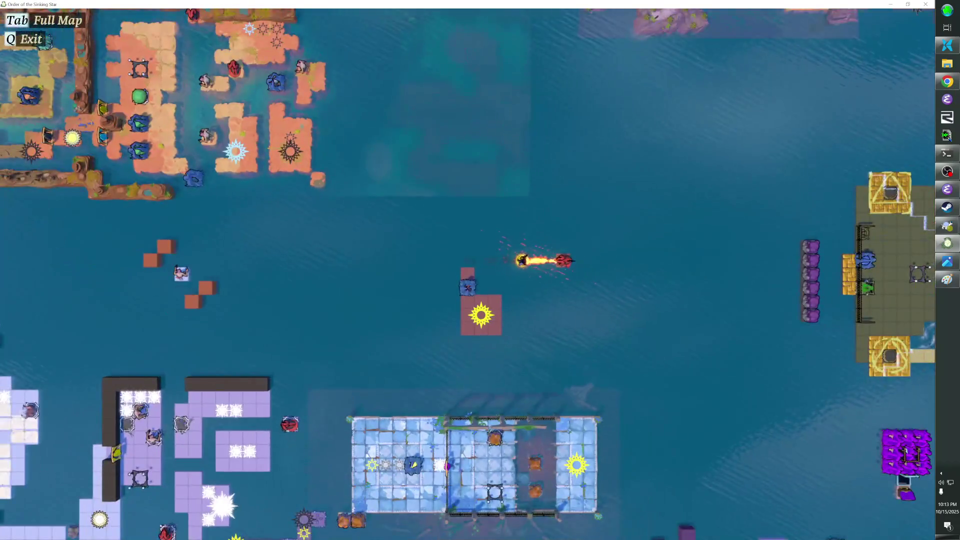
Step: Enter Heroes and Water, North, shatter the crystal, slide to the dock, then show the world map
{"action": "key", "text": "Tab"}
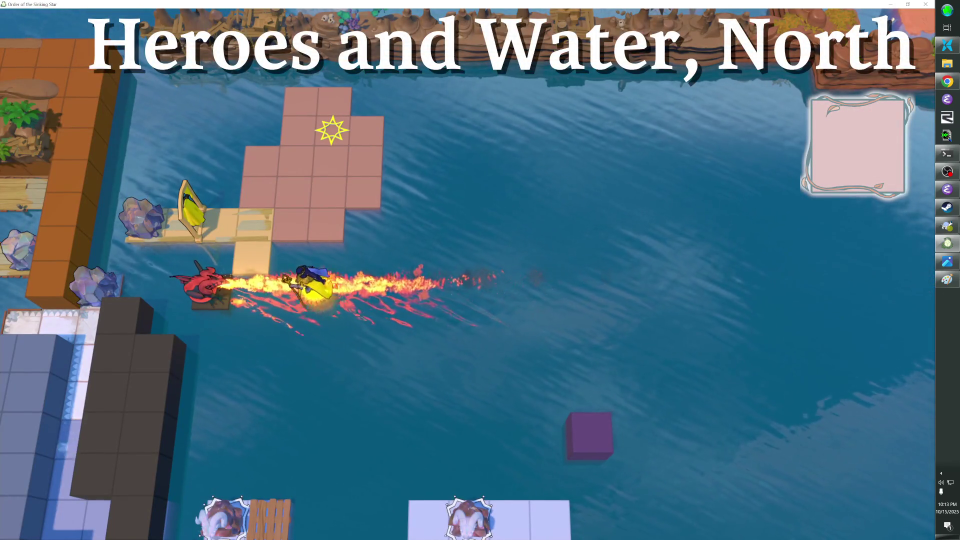
{"action": "key", "text": "Right"}
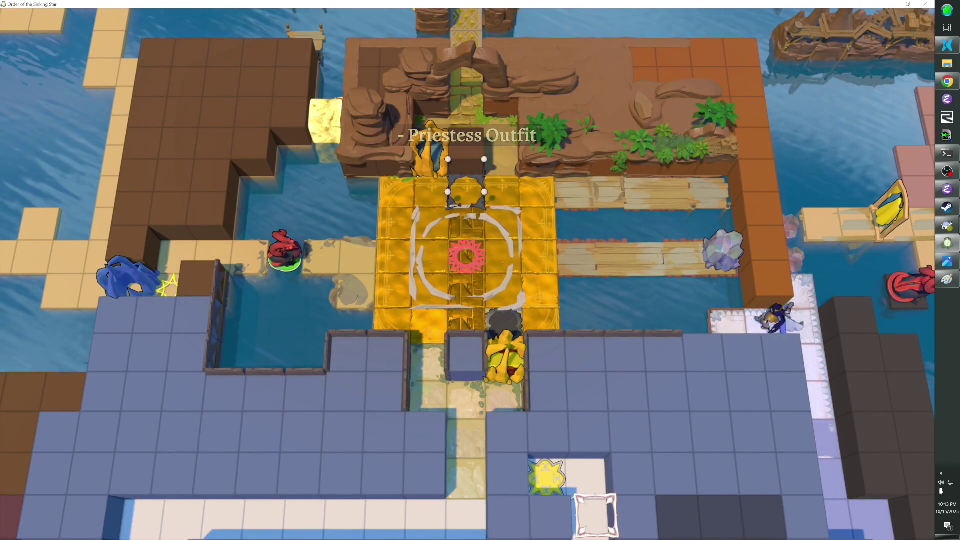
{"action": "key", "text": "Up"}
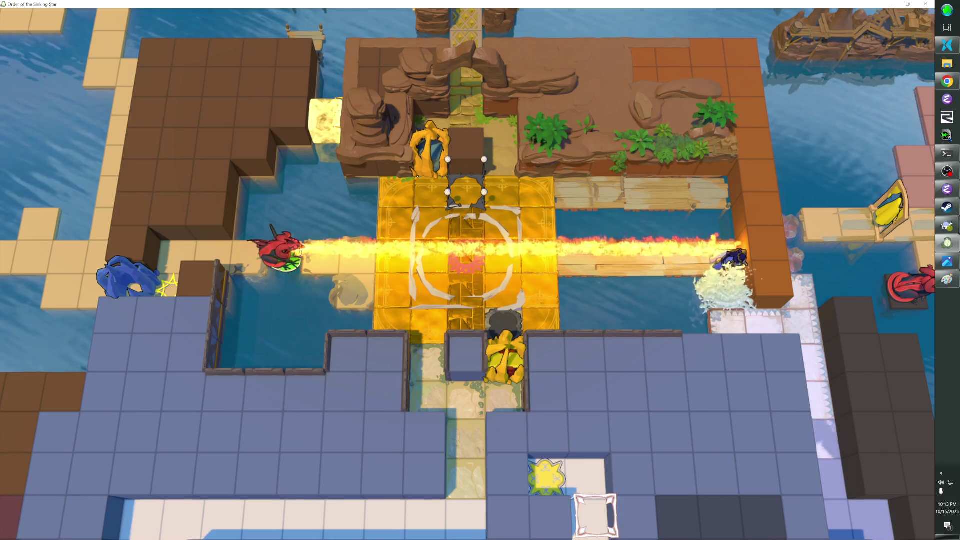
{"action": "key", "text": "z"}
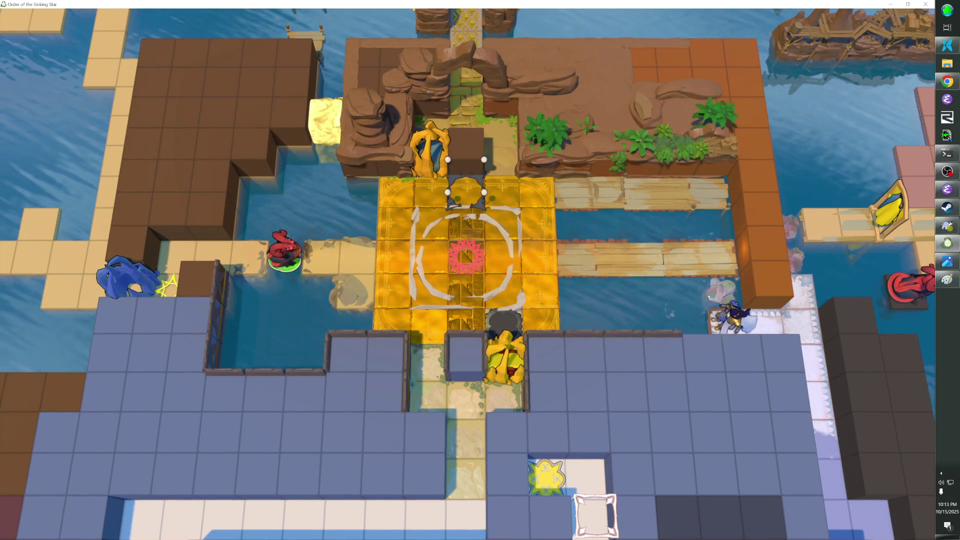
{"action": "key", "text": "Up"}
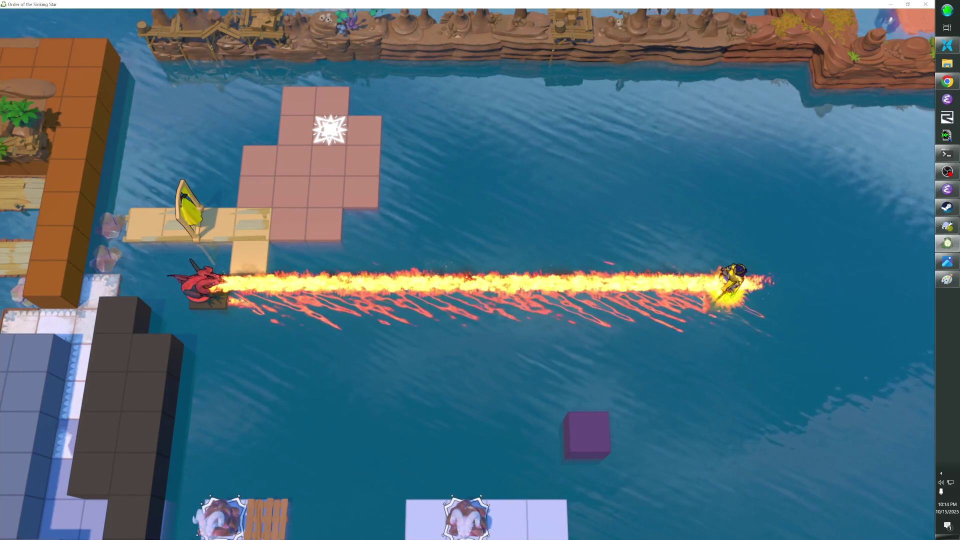
{"action": "key", "text": "Tab"}
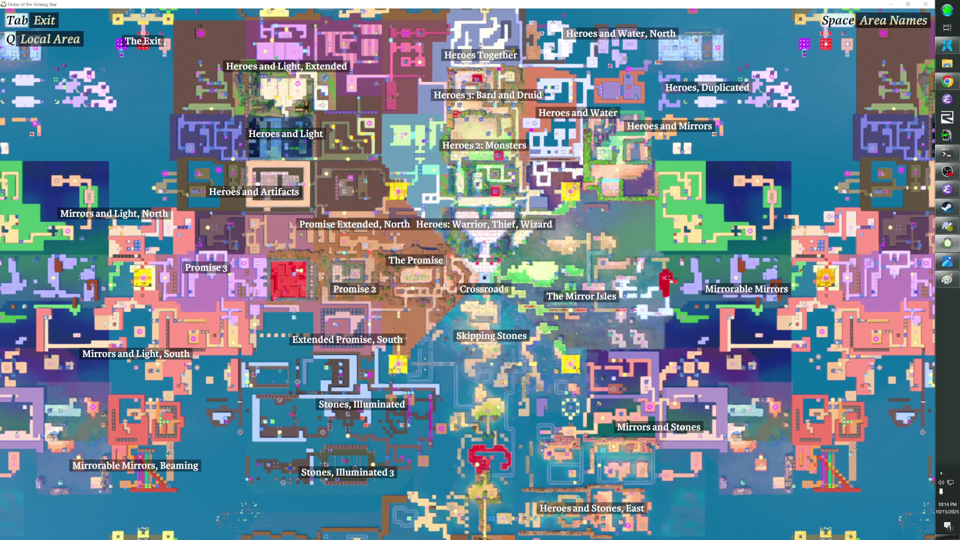
Step: Toggle the world map's area names off and on, then exit the map back to the level
{"action": "key", "text": "space"}
{"action": "key", "text": "space"}
{"action": "key", "text": "space"}
{"action": "key", "text": "space"}
{"action": "key", "text": "space"}
{"action": "key", "text": "space"}
{"action": "key", "text": "space"}
{"action": "key", "text": "space"}
{"action": "key", "text": "space"}
{"action": "key", "text": "space"}
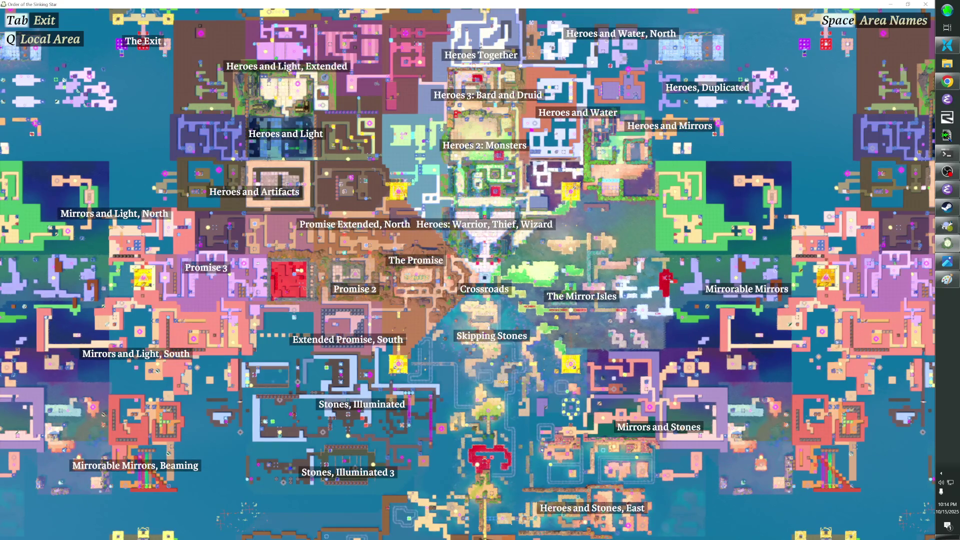
{"action": "key", "text": "space"}
{"action": "key", "text": "space"}
{"action": "key", "text": "space"}
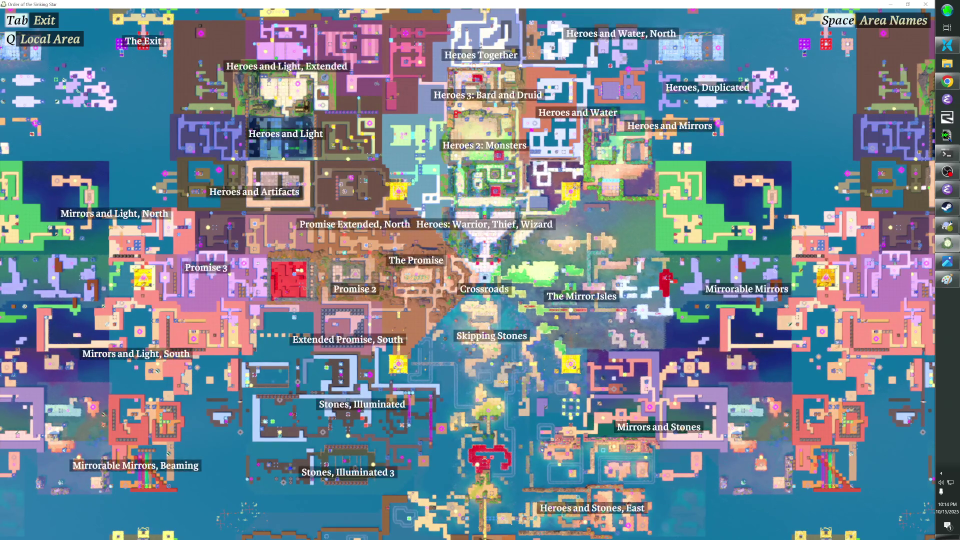
{"action": "key", "text": "space"}
{"action": "key", "text": "Tab"}
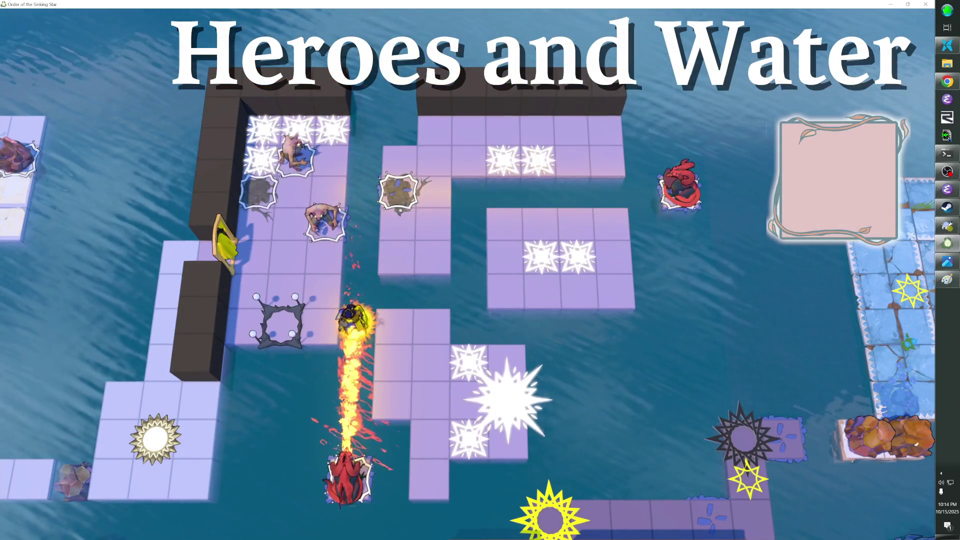
{"action": "key", "text": "alt+Tab"}
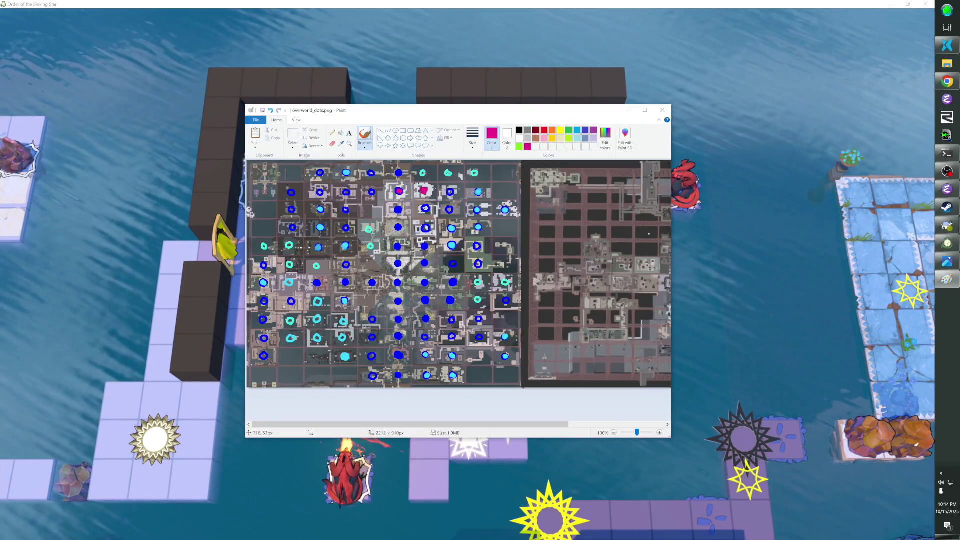
Step: Draw a pink stroke over the teal dot on overworld_dots.png, then return to the game
{"action": "left_click_drag", "start_coordinate": [420, 174], "coordinate": [477, 173]}
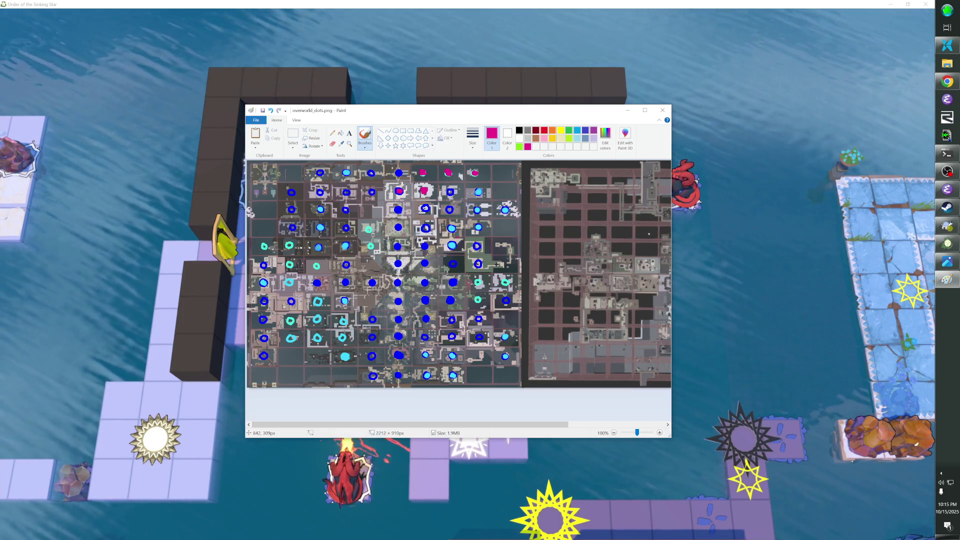
{"action": "key", "text": "alt+Tab"}
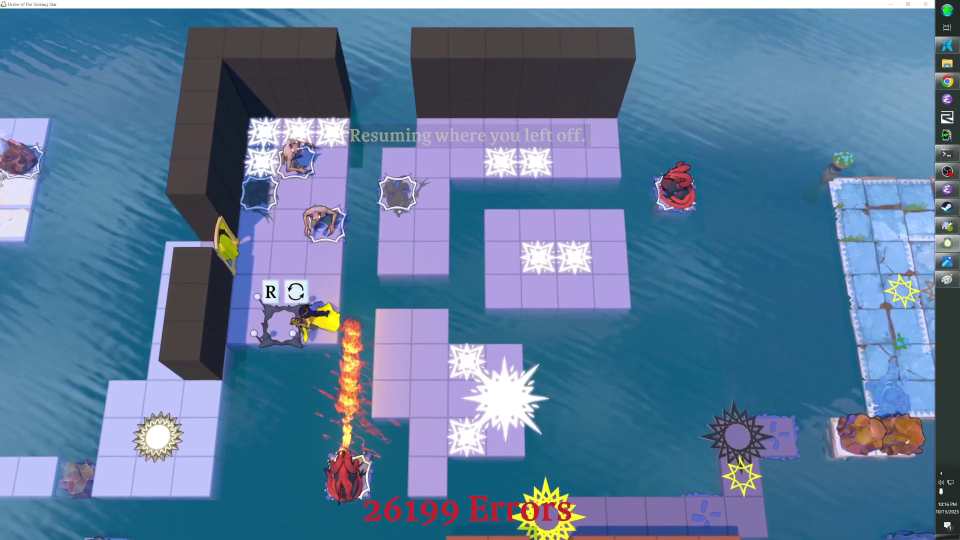
Step: Walk the hero from the top-right corner across the middle platform to the lower-left platform
{"action": "key", "text": "Up"}
{"action": "key", "text": "Up"}
{"action": "key", "text": "Up"}
{"action": "key", "text": "Right"}
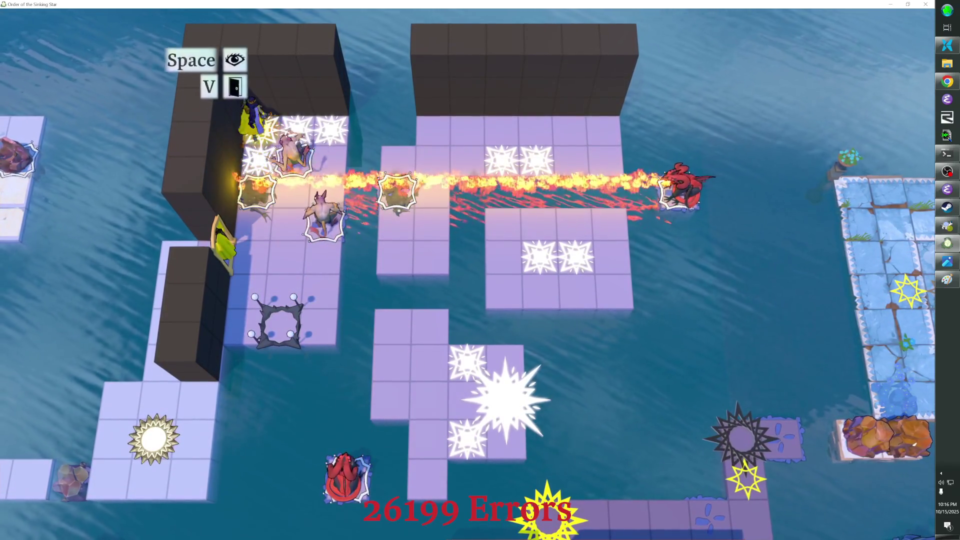
{"action": "key", "text": "Down"}
{"action": "key", "text": "Down"}
{"action": "key", "text": "Right"}
{"action": "key", "text": "Right"}
Step: Open the level editor on the overworld room and remove a cube from the wall tops
{"action": "key", "text": "Right"}
{"action": "key", "text": "Down"}
{"action": "key", "text": "Left"}
{"action": "key", "text": "Down"}
{"action": "key", "text": "Down"}
{"action": "key", "text": "Down"}
{"action": "key", "text": "Right"}
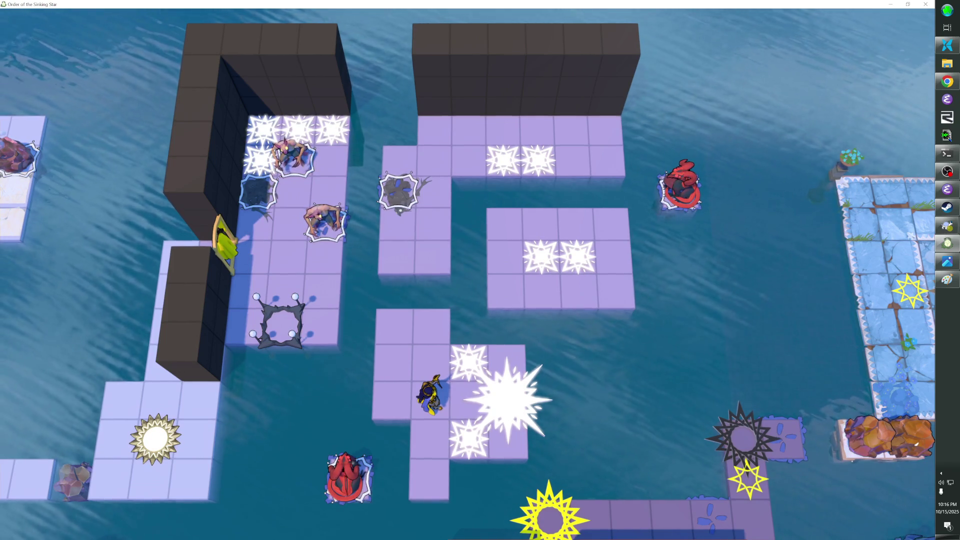
{"action": "key", "text": "F1"}
{"action": "left_click", "coordinate": [323, 186]}
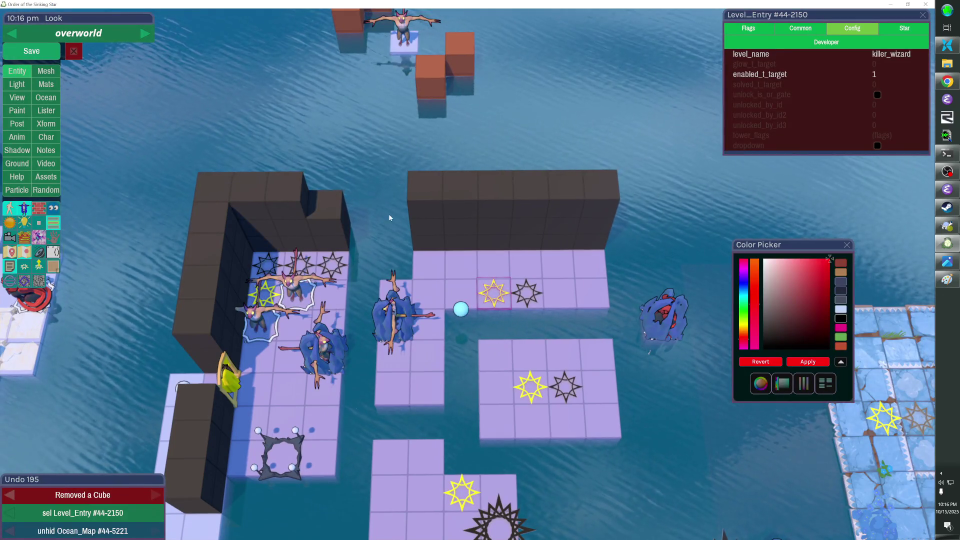
Step: Remove two more wall-top cubes, including the upper one at the right wall's end, and save
{"action": "left_click", "coordinate": [430, 223]}
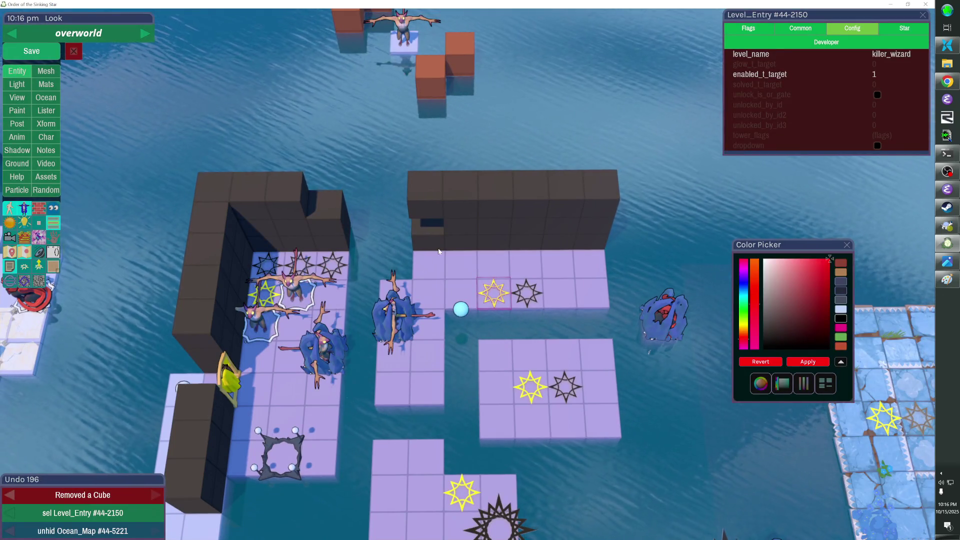
{"action": "left_click", "coordinate": [451, 200]}
{"action": "left_click", "coordinate": [31, 51]}
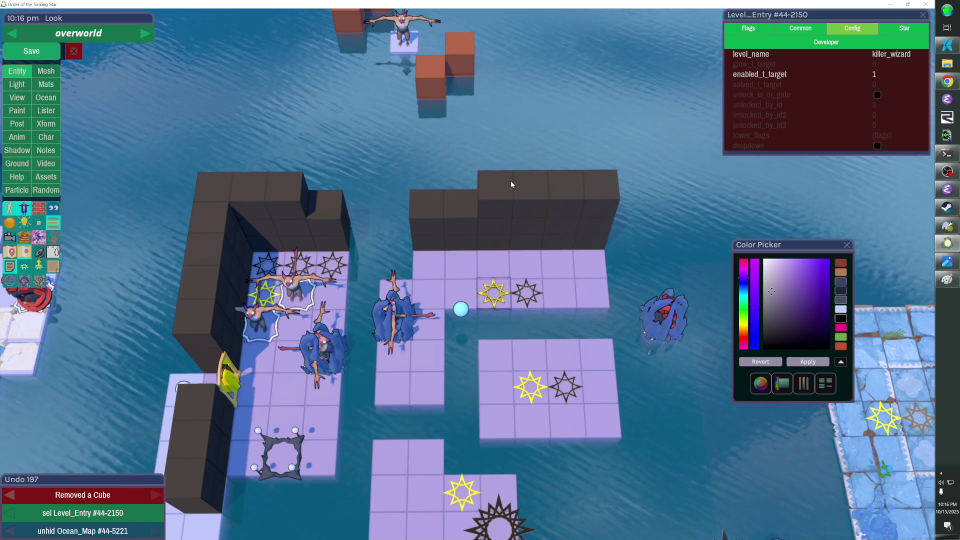
Step: Preview the room without editor panels, glance at overworld_dots.png, then leave the editor to play
{"action": "key", "text": "Tab"}
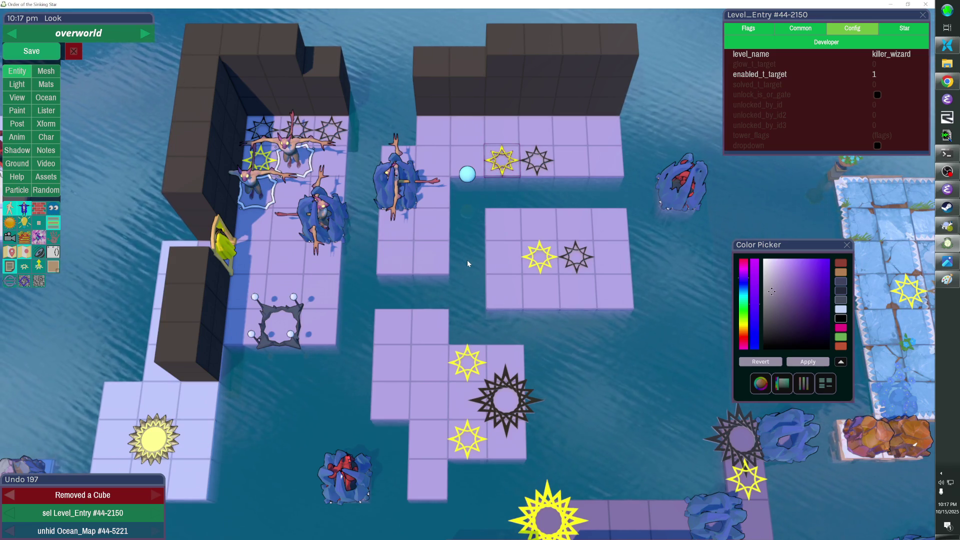
{"action": "key", "text": "alt+Tab"}
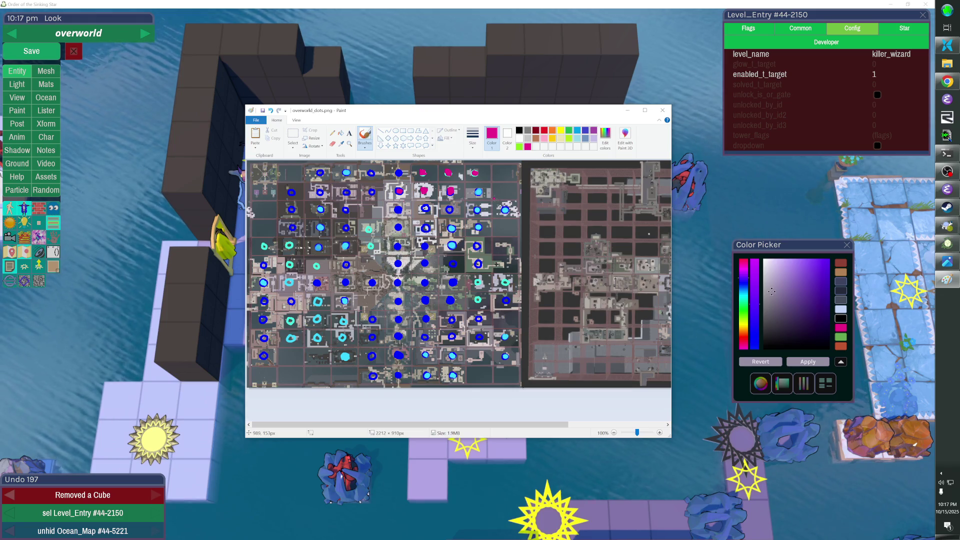
{"action": "key", "text": "alt+Tab"}
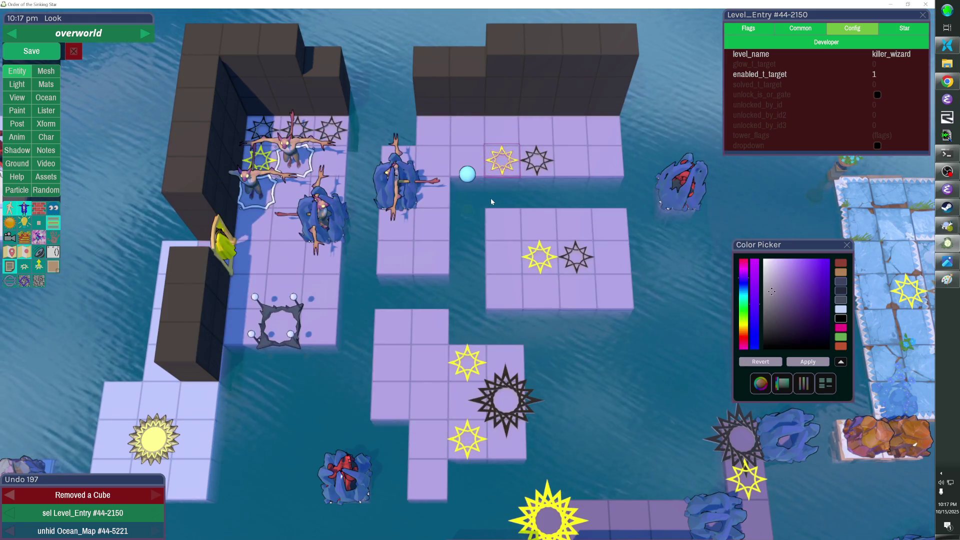
{"action": "key", "text": "Escape"}
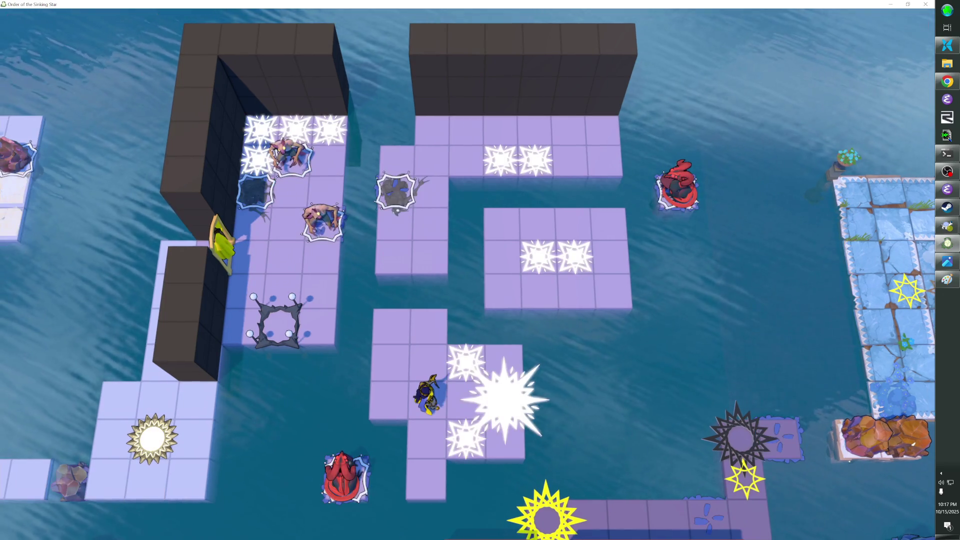
Step: Drop the Priestess Outfit and wade through the brick-walled room into the white-tiled room
{"action": "key", "text": "Up"}
{"action": "key", "text": "Left"}
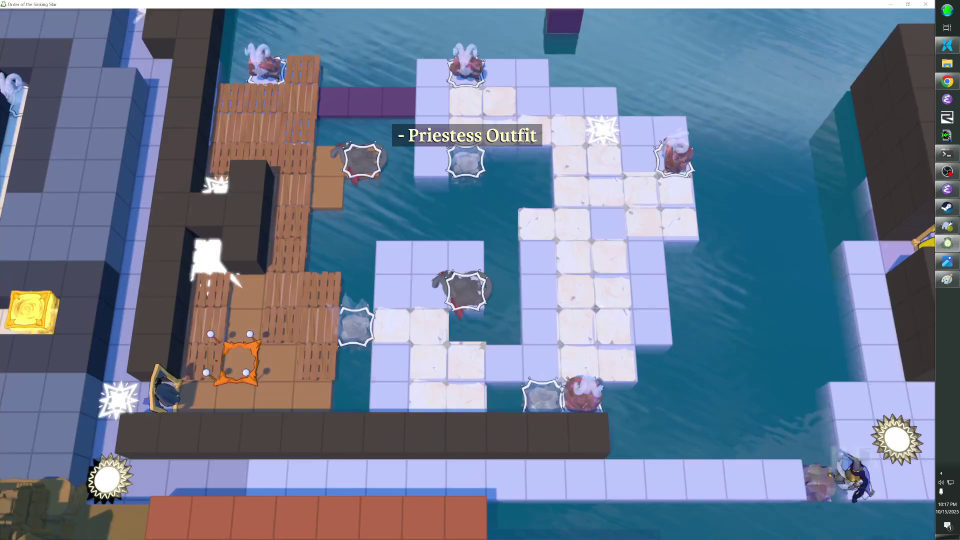
{"action": "key", "text": "Right"}
{"action": "key", "text": "Right"}
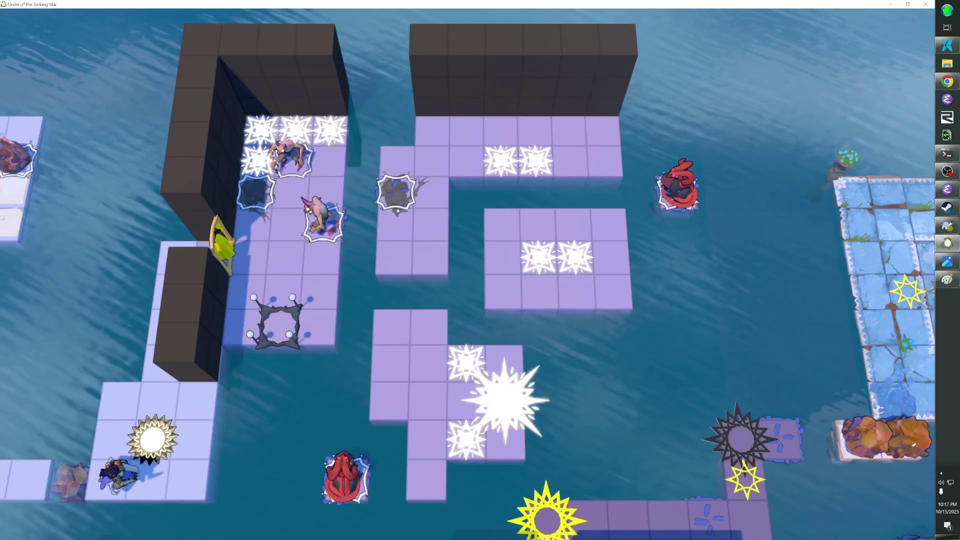
{"action": "key", "text": "Down"}
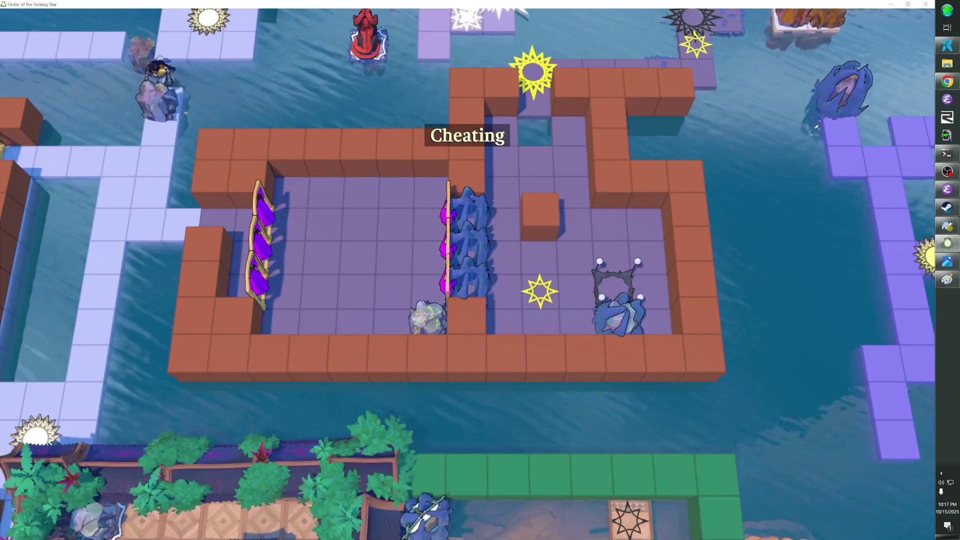
{"action": "key", "text": "Up"}
{"action": "key", "text": "Down"}
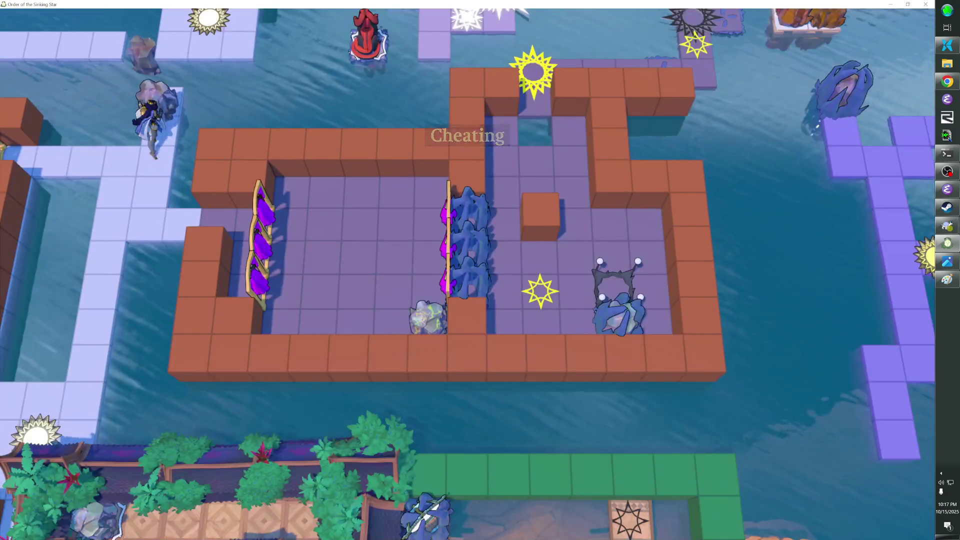
{"action": "key", "text": "Down"}
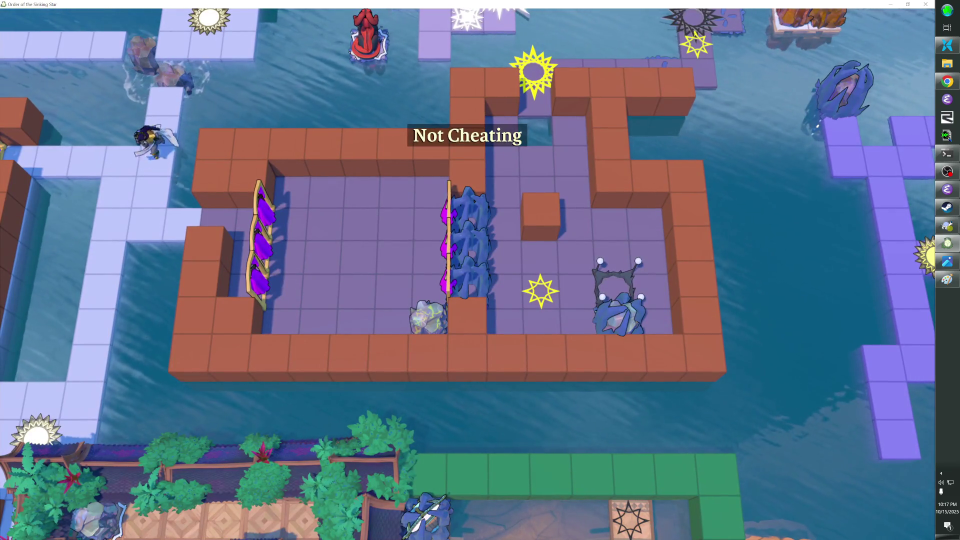
Step: Walk left along the white room's top row and fire a swap down the column
{"action": "key", "text": "Left"}
{"action": "key", "text": "Left"}
{"action": "key", "text": "Left"}
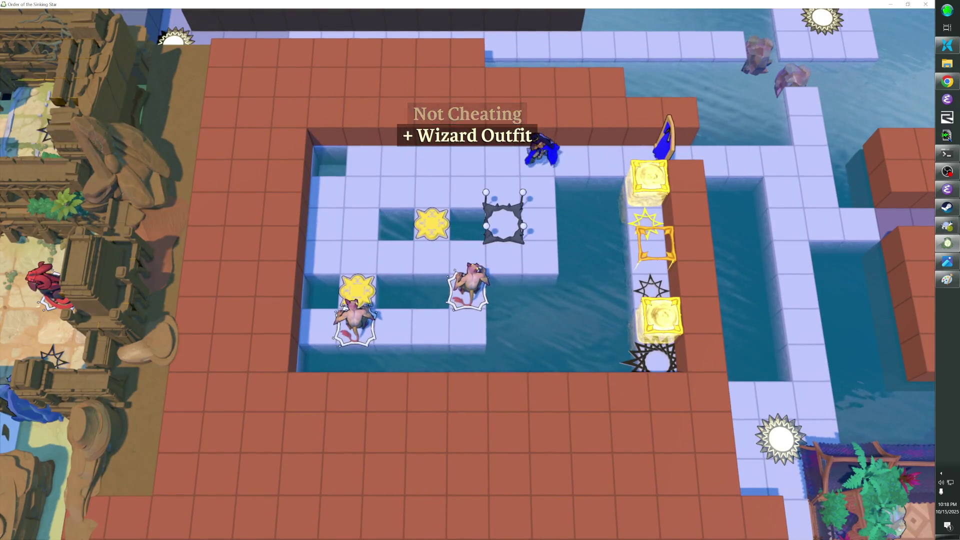
{"action": "key", "text": "Left"}
{"action": "key", "text": "Left"}
{"action": "key", "text": "Left"}
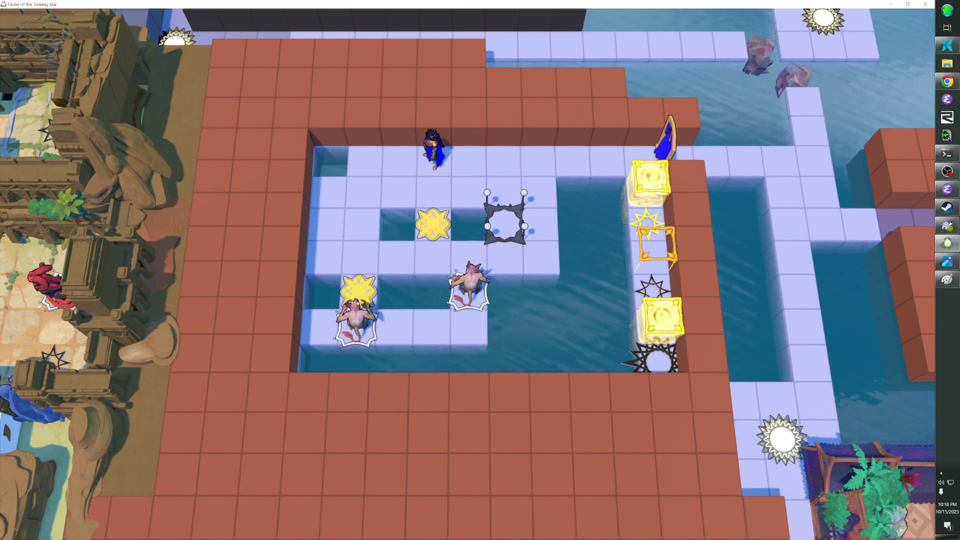
{"action": "key", "text": "Right"}
{"action": "key", "text": "Left"}
{"action": "key", "text": "Left"}
{"action": "key", "text": "Left"}
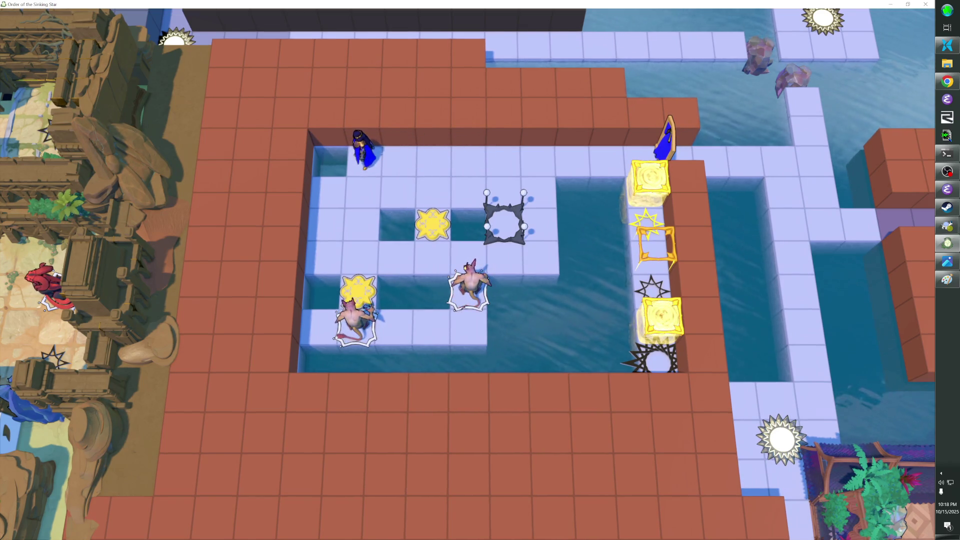
{"action": "key", "text": "Down"}
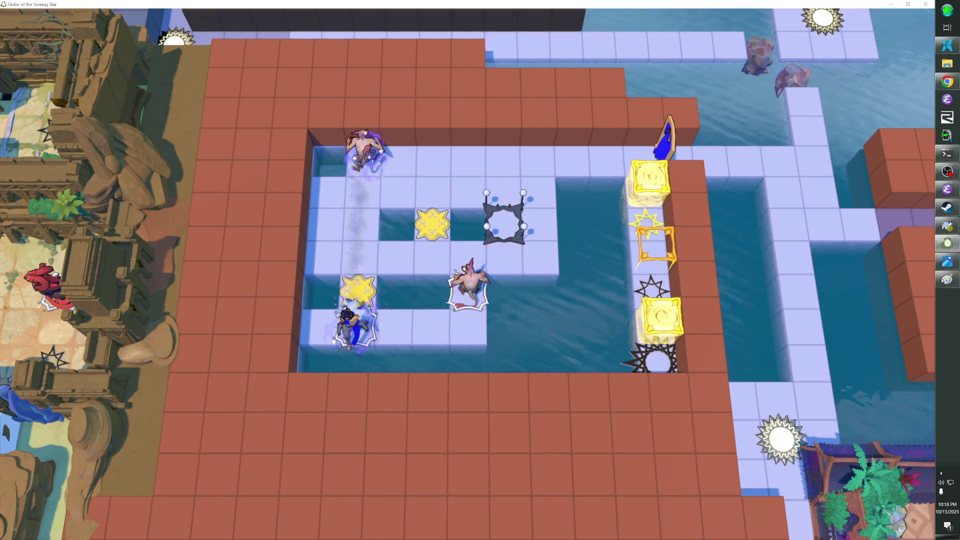
Step: Swap places with the creatures on the lower row, top row and column
{"action": "key", "text": "Right"}
{"action": "key", "text": "Right"}
{"action": "key", "text": "Right"}
{"action": "key", "text": "Down"}
{"action": "key", "text": "Left"}
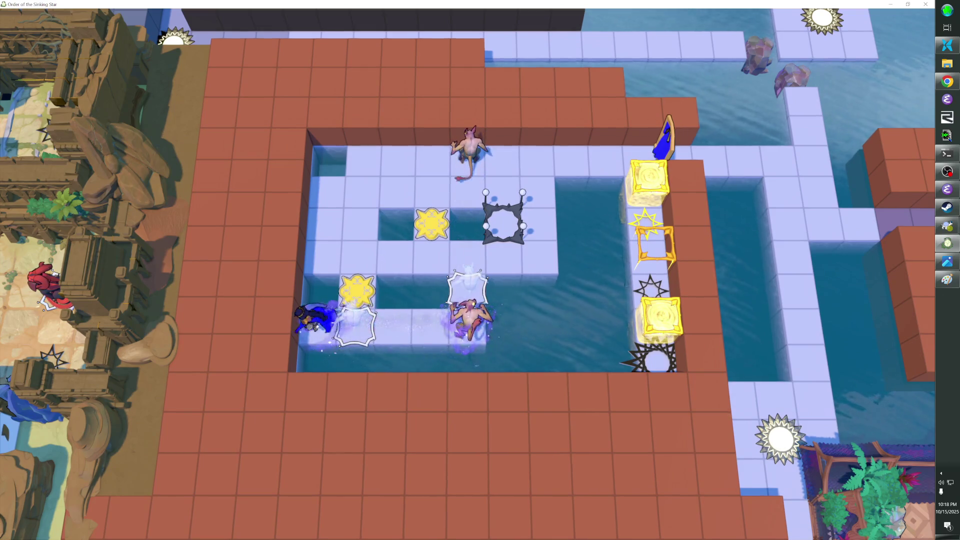
{"action": "key", "text": "Up"}
{"action": "key", "text": "Right"}
{"action": "key", "text": "Down"}
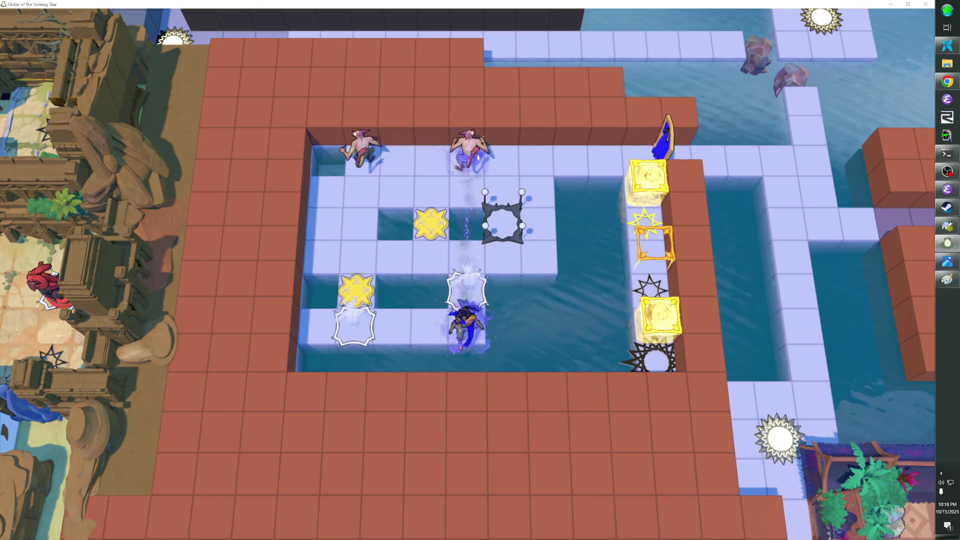
{"action": "key", "text": "Up"}
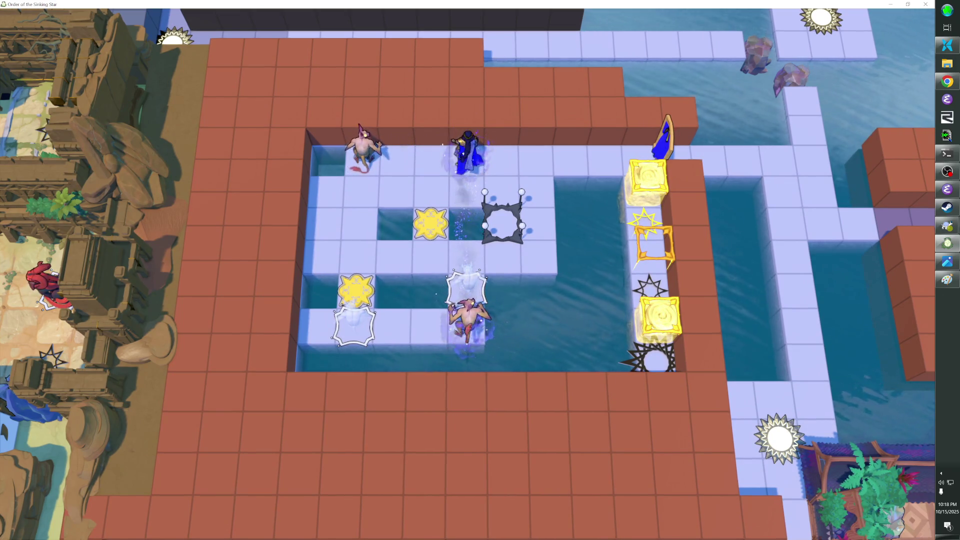
{"action": "key", "text": "Right"}
Step: Keep swapping with the top-row and bottom-row creatures to shift them toward the stars
{"action": "key", "text": "Left"}
{"action": "key", "text": "Left"}
{"action": "key", "text": "Down"}
{"action": "key", "text": "Right"}
{"action": "key", "text": "Right"}
{"action": "key", "text": "Up"}
{"action": "key", "text": "Down"}
{"action": "key", "text": "Left"}
{"action": "key", "text": "Left"}
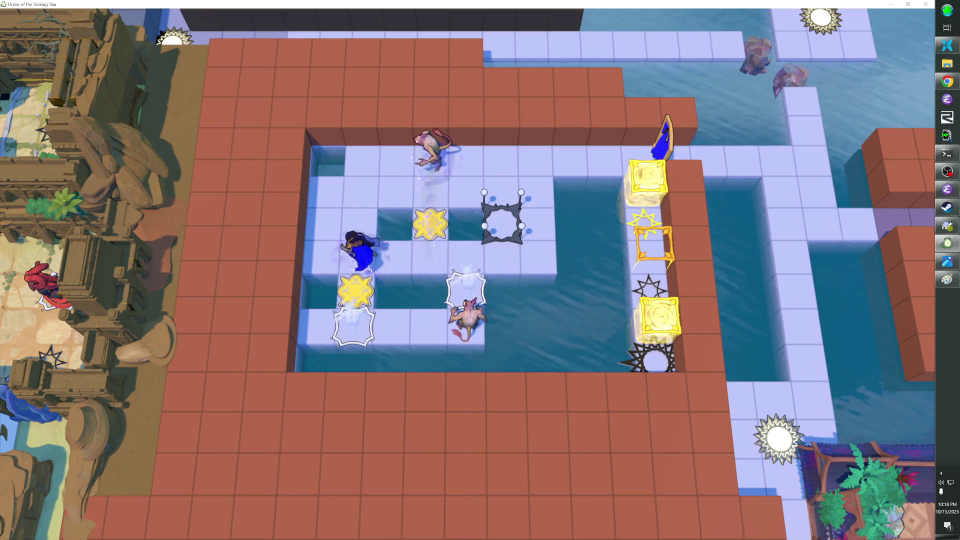
{"action": "key", "text": "Down"}
{"action": "key", "text": "Down"}
{"action": "key", "text": "Left"}
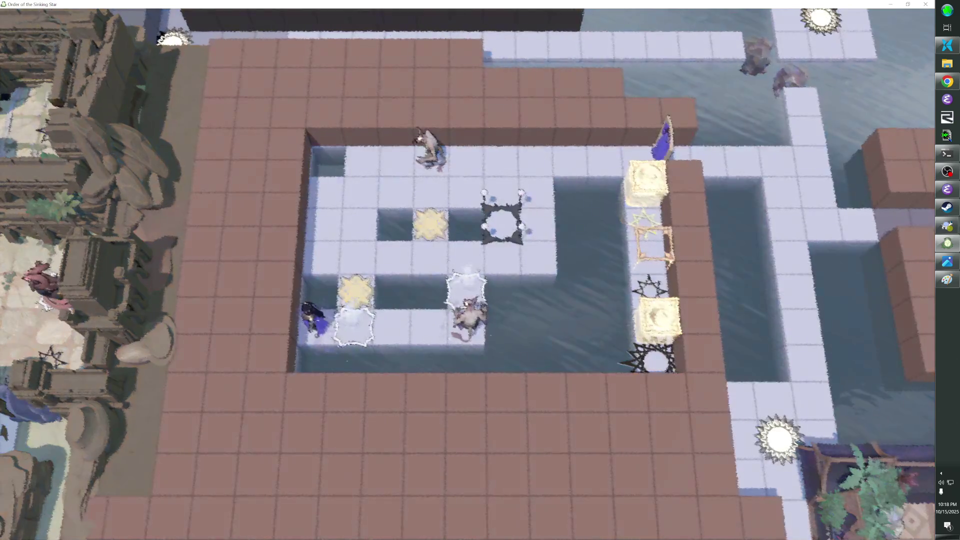
{"action": "key", "text": "Right"}
Step: Swap with the middle-row and bottom-left creatures, then step onto the dark frame to light it orange
{"action": "key", "text": "Up"}
{"action": "key", "text": "Up"}
{"action": "key", "text": "Left"}
{"action": "key", "text": "Left"}
{"action": "key", "text": "Left"}
{"action": "key", "text": "Down"}
{"action": "key", "text": "Right"}
{"action": "key", "text": "Right"}
{"action": "key", "text": "Right"}
{"action": "key", "text": "Up"}
{"action": "key", "text": "Up"}
{"action": "key", "text": "Right"}
{"action": "key", "text": "Right"}
{"action": "key", "text": "Left"}
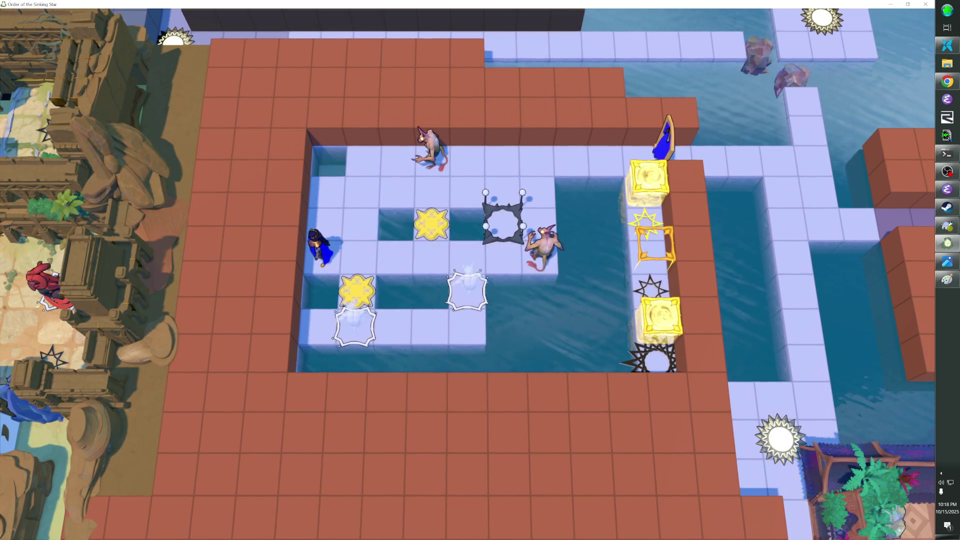
{"action": "key", "text": "Right"}
{"action": "key", "text": "Left"}
{"action": "key", "text": "Up"}
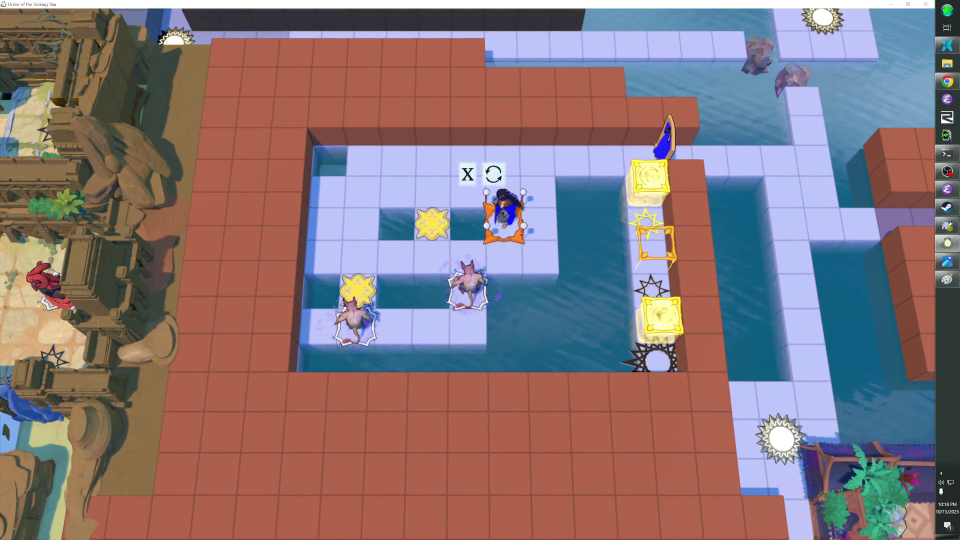
Step: Swap with the bottom-left creature, then rewind the mistaken move
{"action": "key", "text": "Up"}
{"action": "key", "text": "Left"}
{"action": "key", "text": "Left"}
{"action": "key", "text": "Left"}
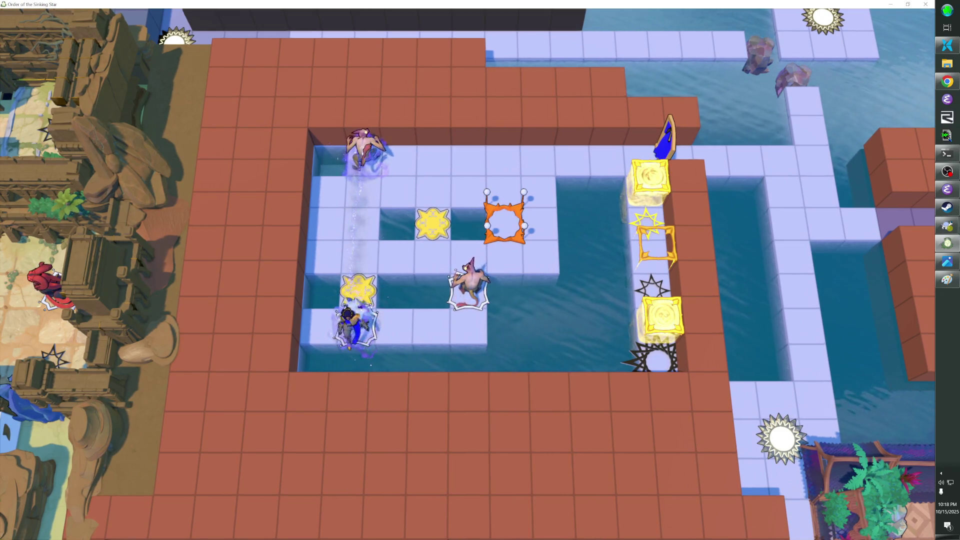
{"action": "key", "text": "Right"}
{"action": "key", "text": "Right"}
{"action": "key", "text": "Right"}
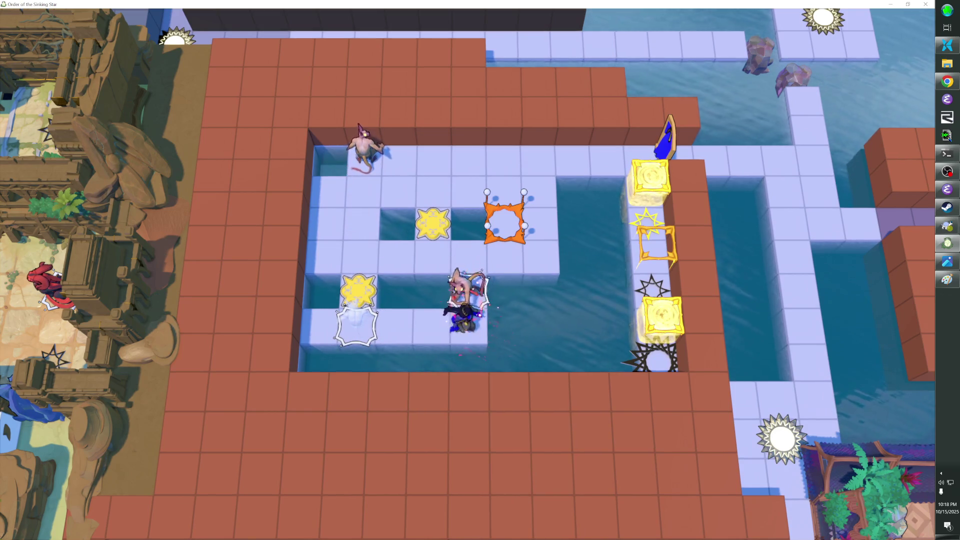
{"action": "key", "text": "z"}
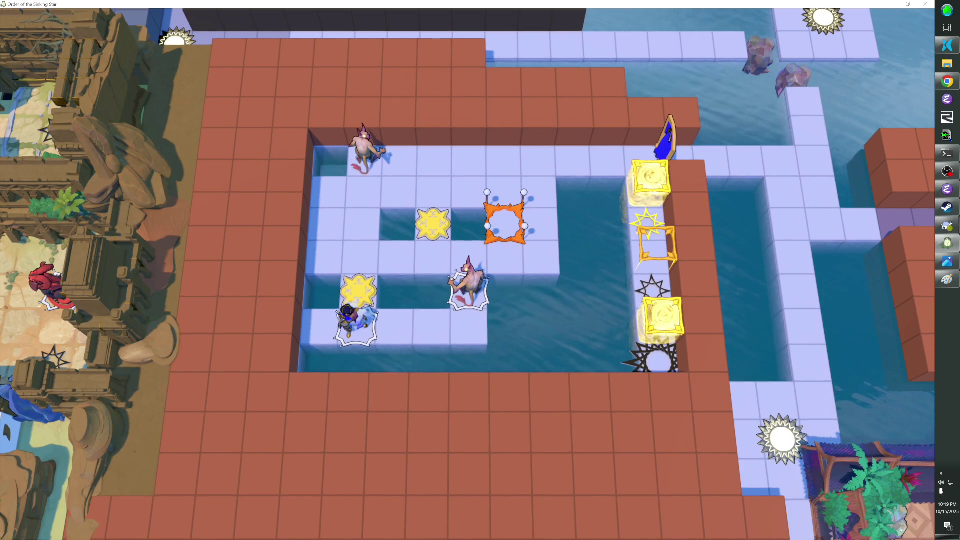
Step: Swap with the top-left, middle and top creatures to shuffle them down the column
{"action": "key", "text": "Up"}
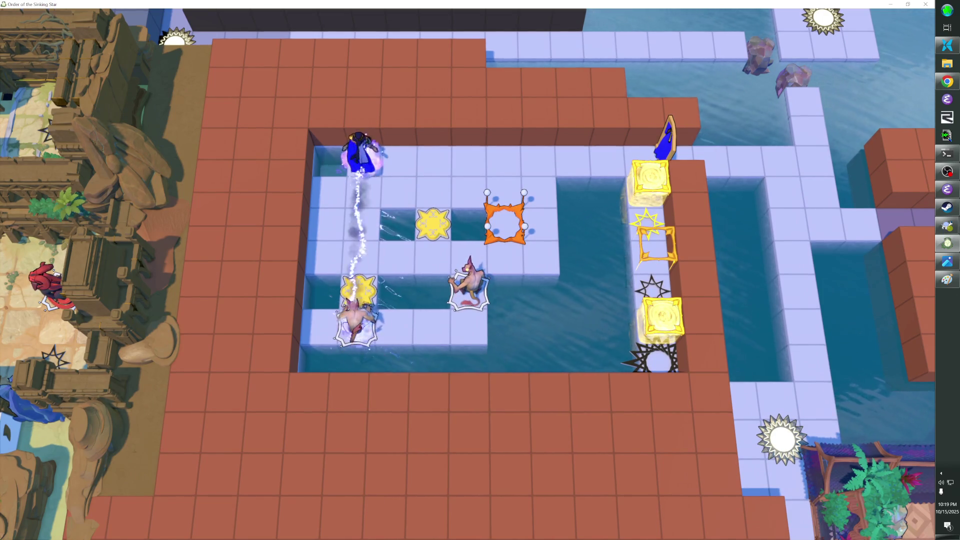
{"action": "key", "text": "Right"}
{"action": "key", "text": "Right"}
{"action": "key", "text": "Right"}
{"action": "key", "text": "Left"}
{"action": "key", "text": "Down"}
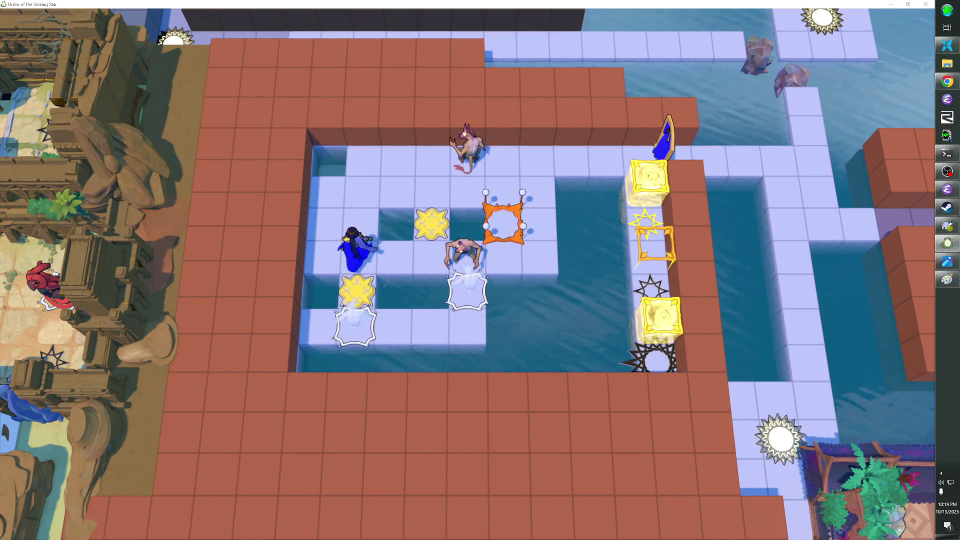
{"action": "key", "text": "Right"}
{"action": "key", "text": "Down"}
{"action": "key", "text": "Up"}
{"action": "key", "text": "Left"}
{"action": "key", "text": "Left"}
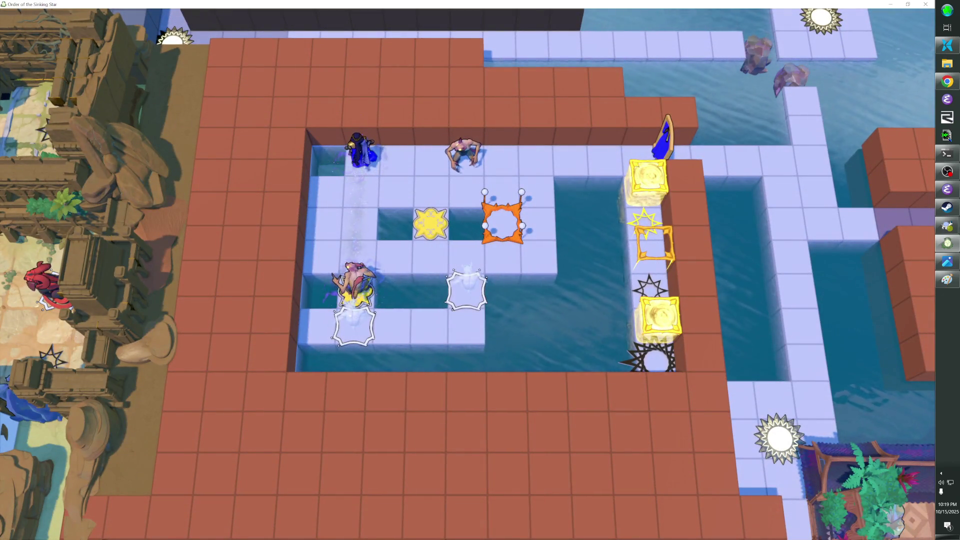
Step: Keep swapping the top and middle creatures down toward the lower star tile
{"action": "key", "text": "Right"}
{"action": "key", "text": "Left"}
{"action": "key", "text": "Down"}
{"action": "key", "text": "Right"}
{"action": "key", "text": "Right"}
{"action": "key", "text": "Down"}
{"action": "key", "text": "Left"}
{"action": "key", "text": "Left"}
{"action": "key", "text": "Left"}
{"action": "key", "text": "Down"}
Step: Swap with the top-right and top-left creatures to land one above the left yellow star
{"action": "key", "text": "Down"}
{"action": "key", "text": "Right"}
{"action": "key", "text": "Right"}
{"action": "key", "text": "Up"}
{"action": "key", "text": "Right"}
{"action": "key", "text": "Down"}
{"action": "key", "text": "Right"}
Step: Settle both creatures on the yellow stars and walk to the yellow frame in the right column
{"action": "key", "text": "Right"}
{"action": "key", "text": "Down"}
{"action": "key", "text": "Down"}
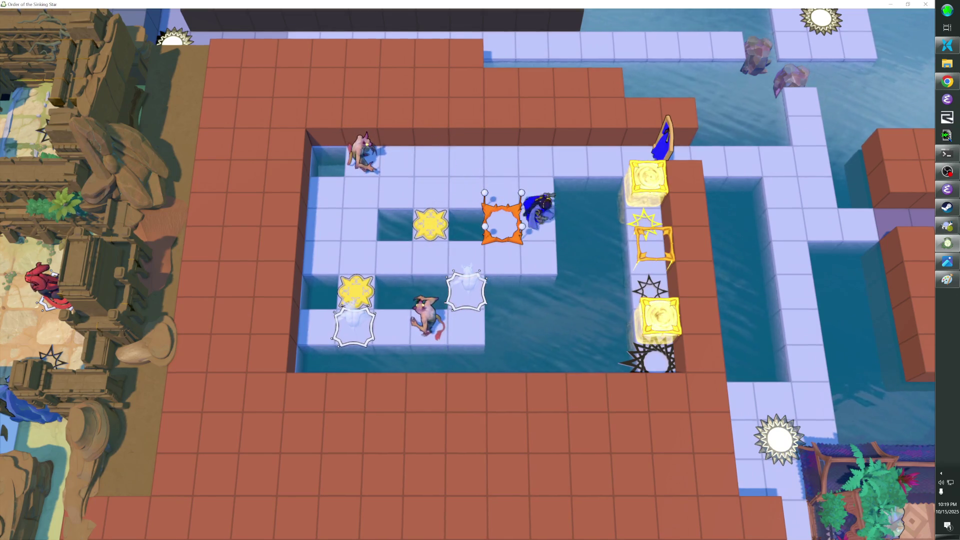
{"action": "key", "text": "Left"}
{"action": "key", "text": "Left"}
{"action": "key", "text": "Left"}
{"action": "key", "text": "Up"}
{"action": "key", "text": "Right"}
{"action": "key", "text": "Right"}
{"action": "key", "text": "Right"}
{"action": "key", "text": "Right"}
{"action": "key", "text": "Right"}
{"action": "key", "text": "Down"}
{"action": "key", "text": "Down"}
{"action": "key", "text": "Left"}
{"action": "key", "text": "Down"}
{"action": "key", "text": "Right"}
{"action": "key", "text": "Up"}
{"action": "key", "text": "Up"}
{"action": "key", "text": "Right"}
{"action": "key", "text": "Right"}
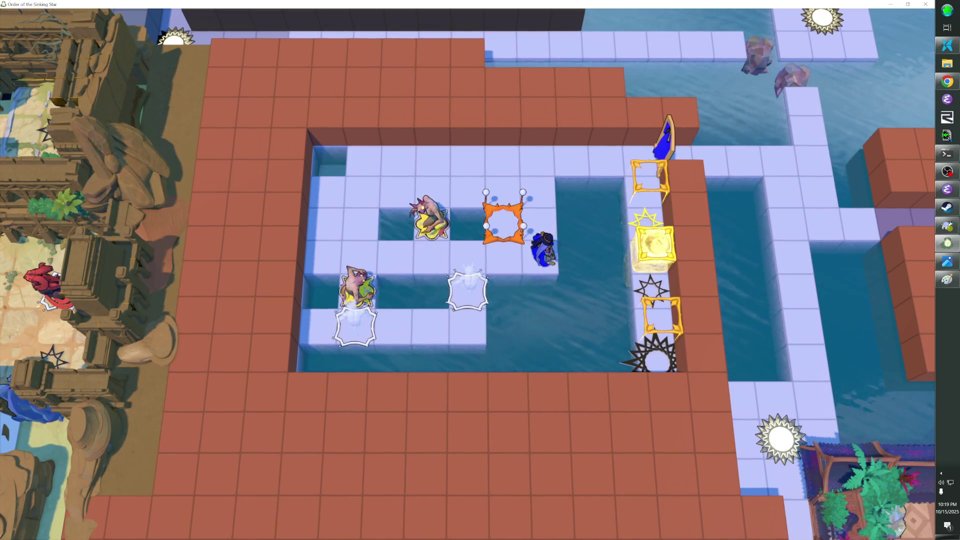
{"action": "key", "text": "Up"}
{"action": "key", "text": "Up"}
{"action": "key", "text": "Up"}
{"action": "key", "text": "Right"}
{"action": "key", "text": "Right"}
{"action": "key", "text": "Right"}
{"action": "key", "text": "Down"}
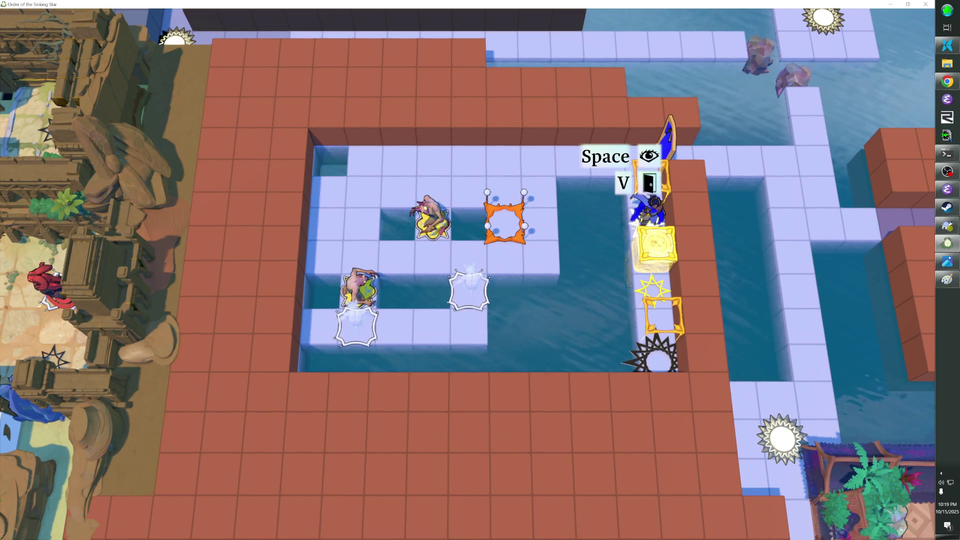
Step: Walk the hero out of the yellow frame and swap with the creatures by the frames and across the water
{"action": "key", "text": "Up"}
{"action": "key", "text": "Up"}
{"action": "key", "text": "Left"}
{"action": "key", "text": "Right"}
{"action": "key", "text": "Down"}
{"action": "key", "text": "Down"}
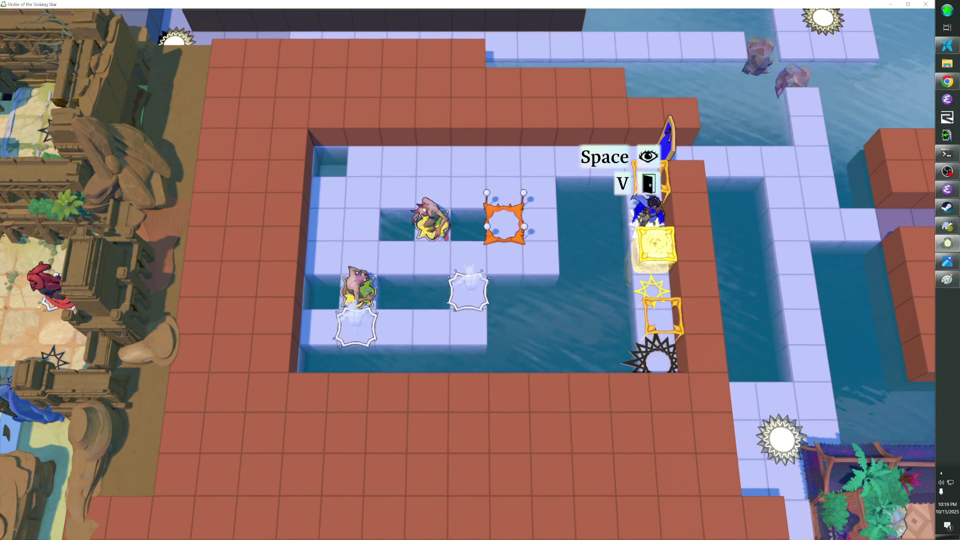
{"action": "key", "text": "Left"}
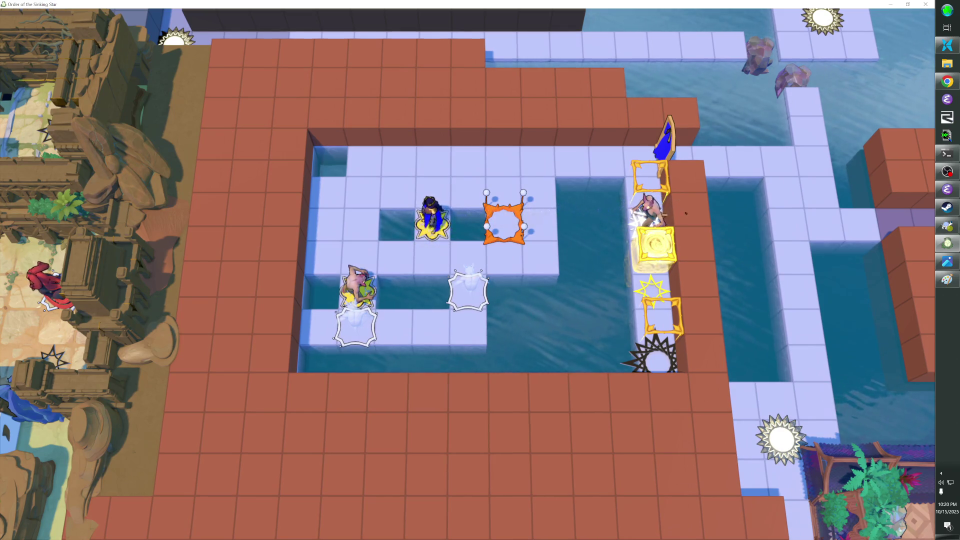
{"action": "key", "text": "Right"}
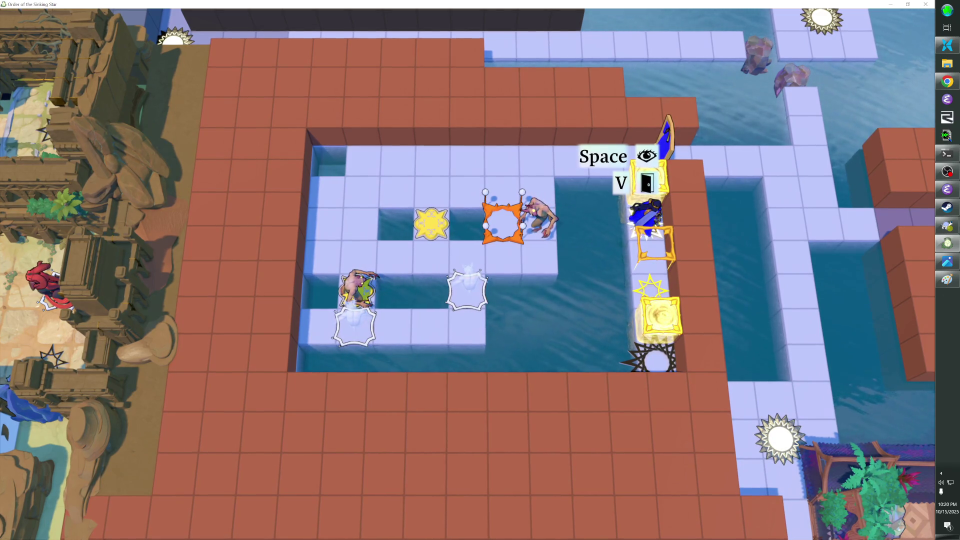
{"action": "key", "text": "Down"}
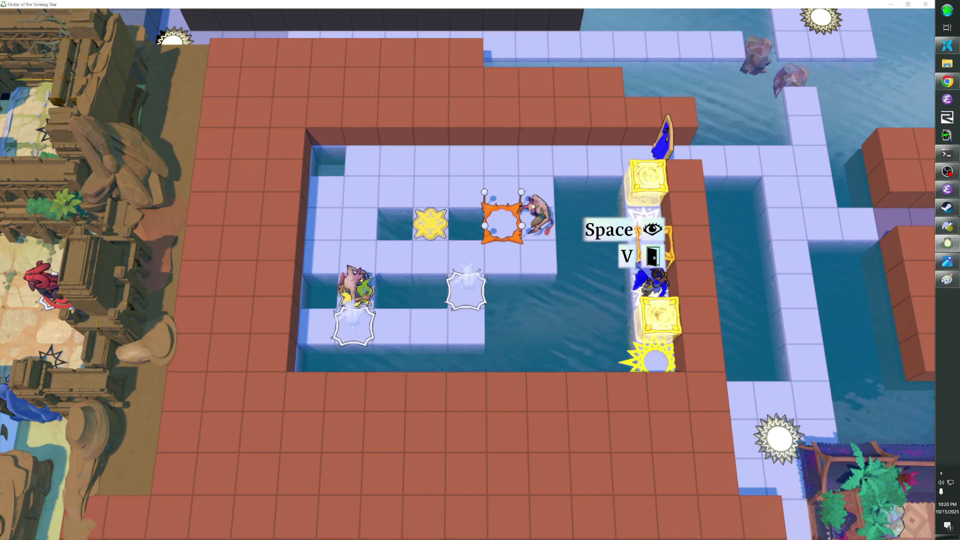
{"action": "key", "text": "Left"}
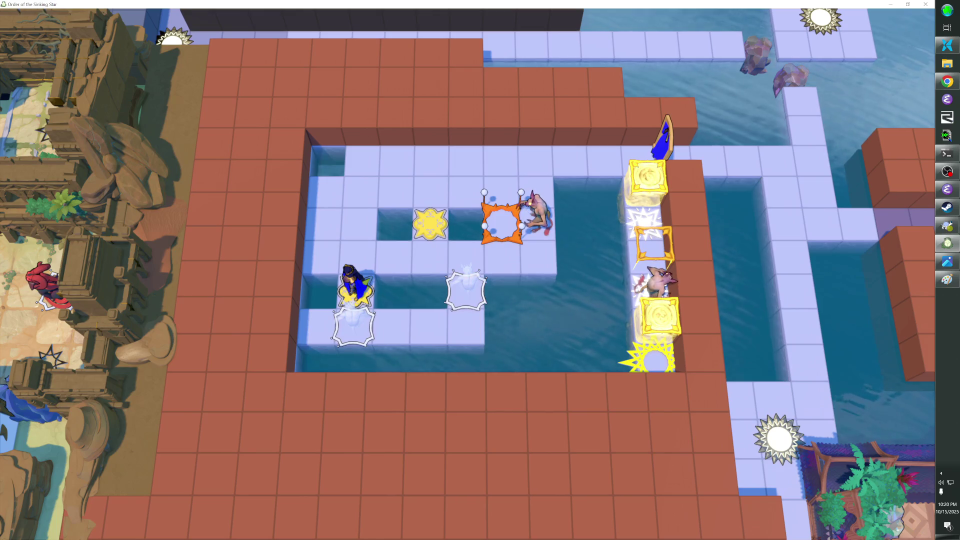
{"action": "key", "text": "Up"}
{"action": "key", "text": "Up"}
{"action": "key", "text": "Up"}
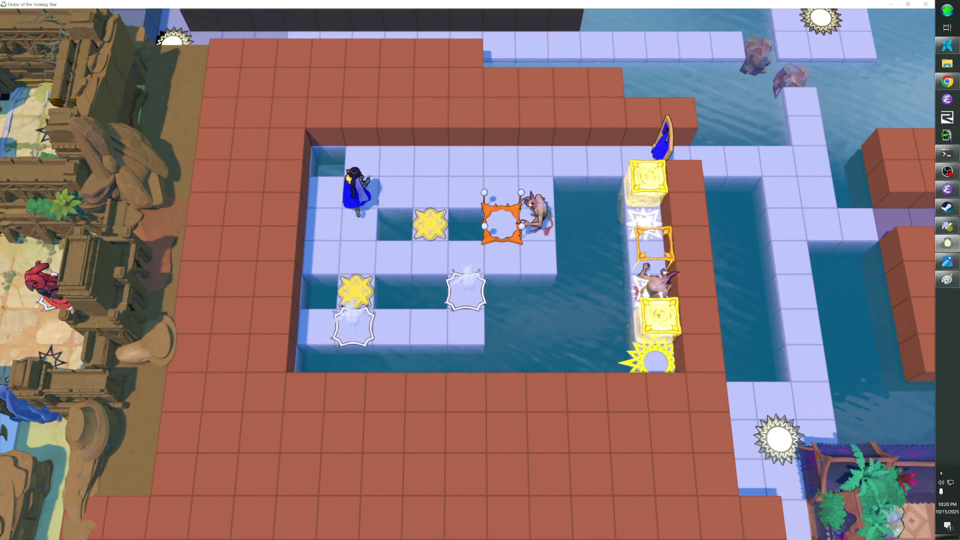
Step: Swap with the right-hand creature, return via the top row to the star tile, and finish the puzzle
{"action": "key", "text": "Down"}
{"action": "key", "text": "Right"}
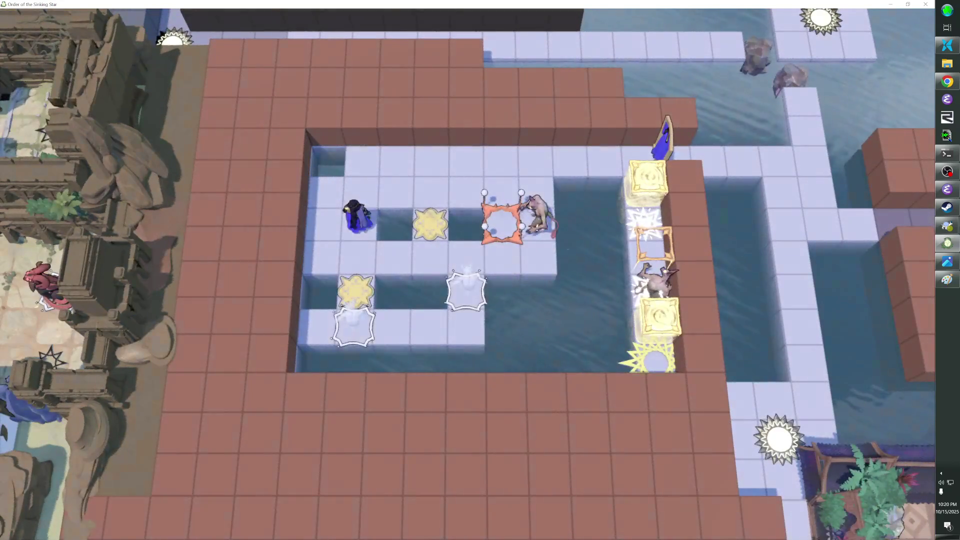
{"action": "key", "text": "Up"}
{"action": "key", "text": "Left"}
{"action": "key", "text": "Left"}
{"action": "key", "text": "Left"}
{"action": "key", "text": "Down"}
{"action": "key", "text": "Left"}
{"action": "key", "text": "Down"}
{"action": "key", "text": "Down"}
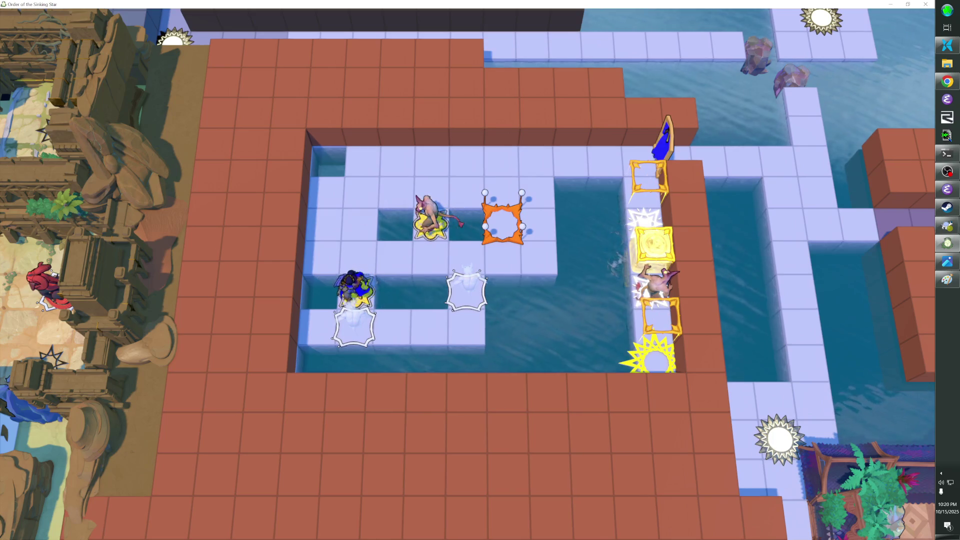
{"action": "key", "text": "Right"}
{"action": "key", "text": "Down"}
{"action": "key", "text": "Down"}
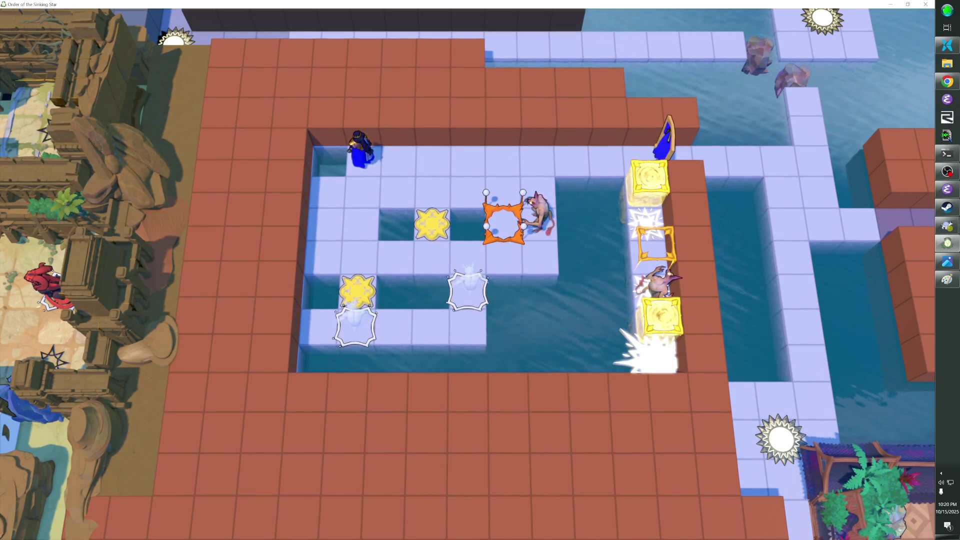
Step: Toggle the developer console, then use F1 to leave the playtest and reframe the overworld editor view
{"action": "key", "text": "grave"}
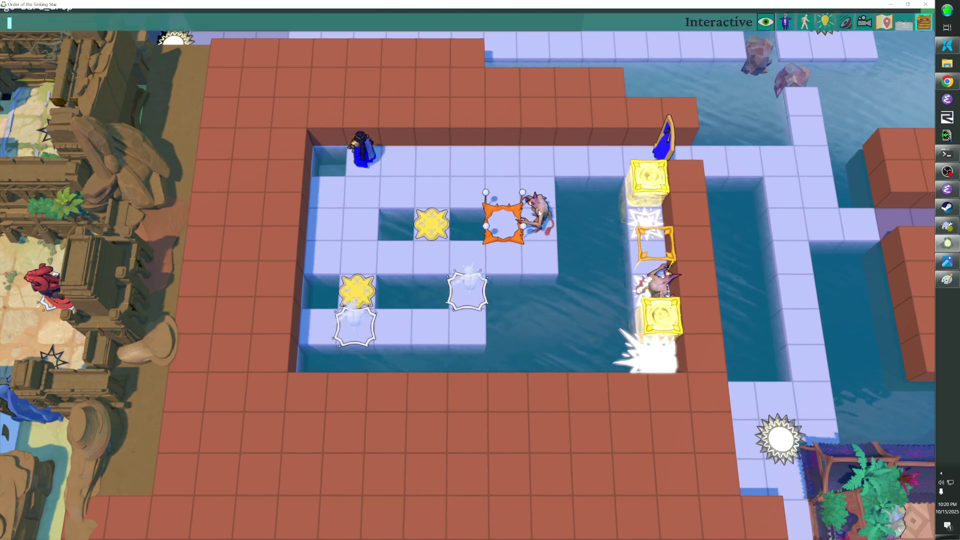
{"action": "key", "text": "grave"}
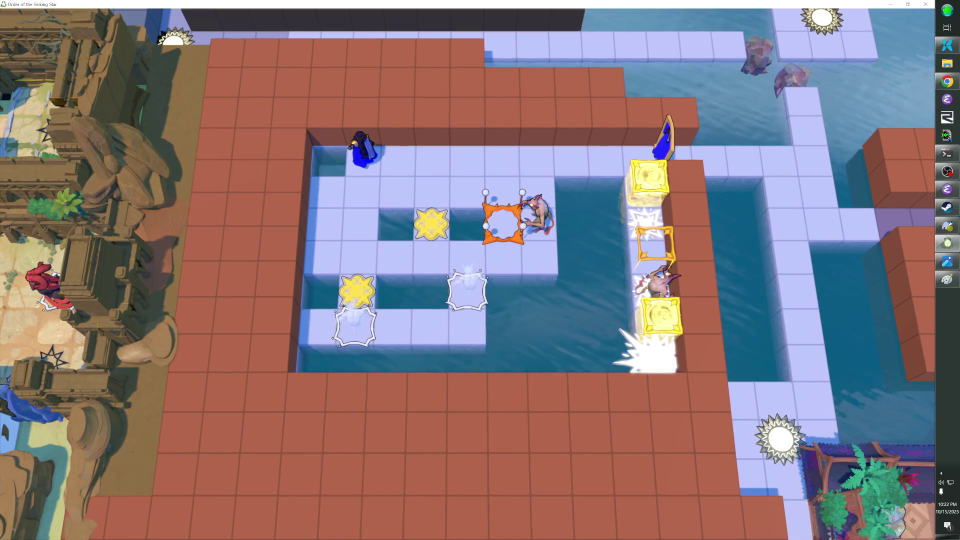
{"action": "key", "text": "F1"}
{"action": "key", "text": "F1"}
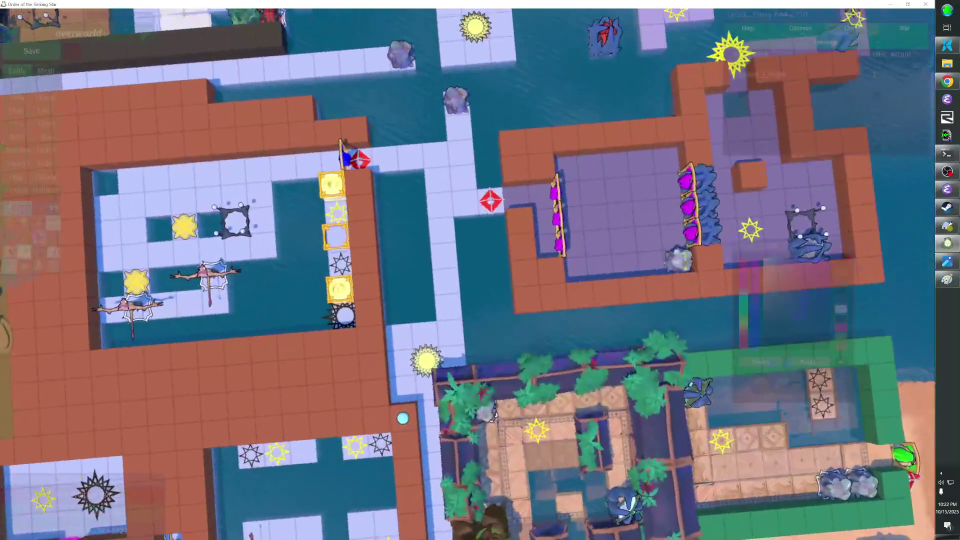
{"action": "key", "text": "F1"}
{"action": "key", "text": "F1"}
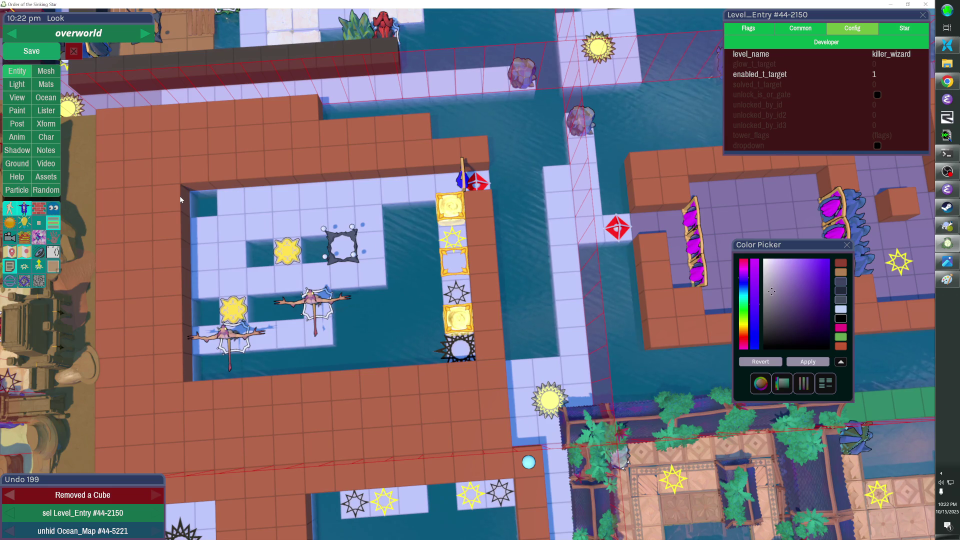
Step: Delete the inner left wall cubes, hide the ocean, and box-select the gate column and glyphs
{"action": "left_click", "coordinate": [179, 211]}
{"action": "left_click_drag", "start_coordinate": [179, 211], "coordinate": [180, 306]}
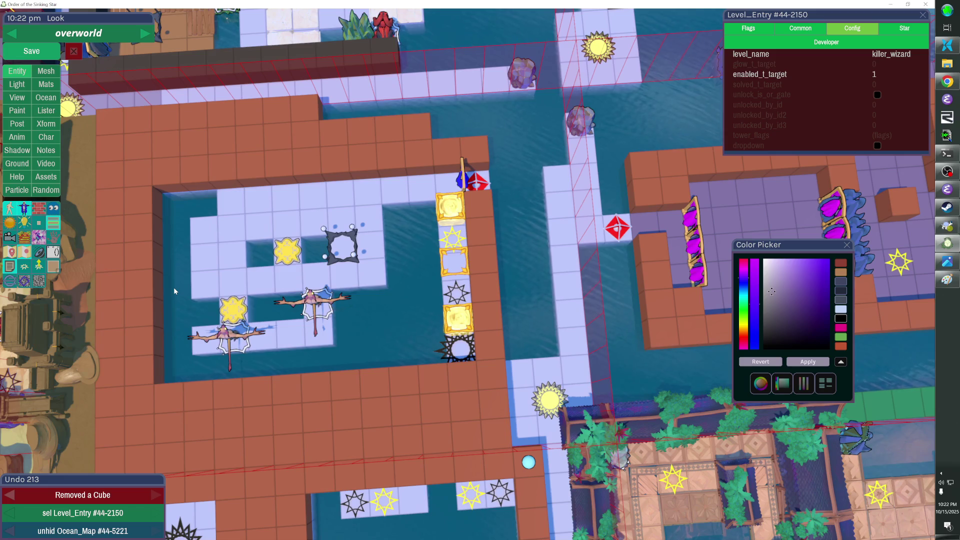
{"action": "key", "text": "h"}
{"action": "mouse_move", "coordinate": [173, 202]}
{"action": "left_mouse_down"}
{"action": "mouse_move", "coordinate": [355, 250]}
{"action": "mouse_move", "coordinate": [447, 354]}
{"action": "left_mouse_up"}
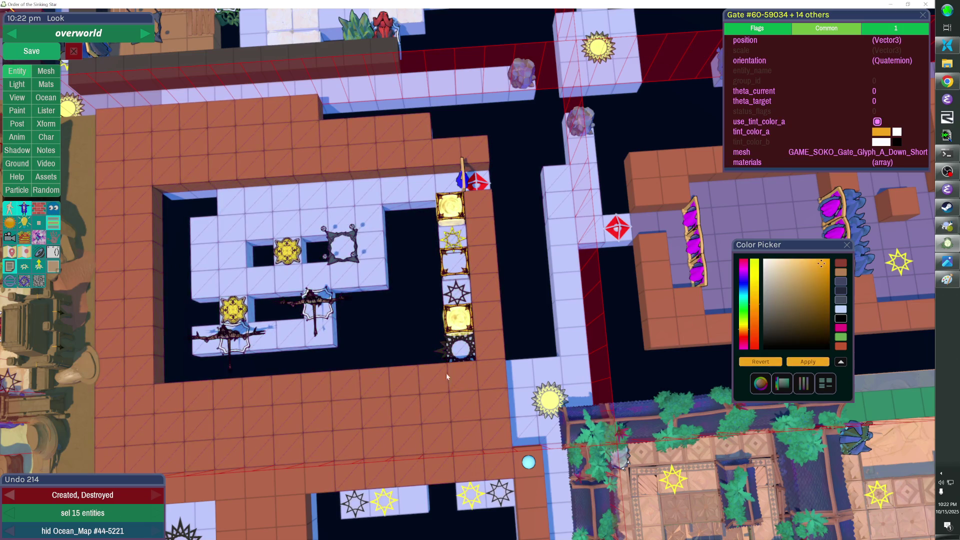
Step: Shift the selected gate column one tile left, undoing and redoing the move to fix the selection
{"action": "key", "text": "Left"}
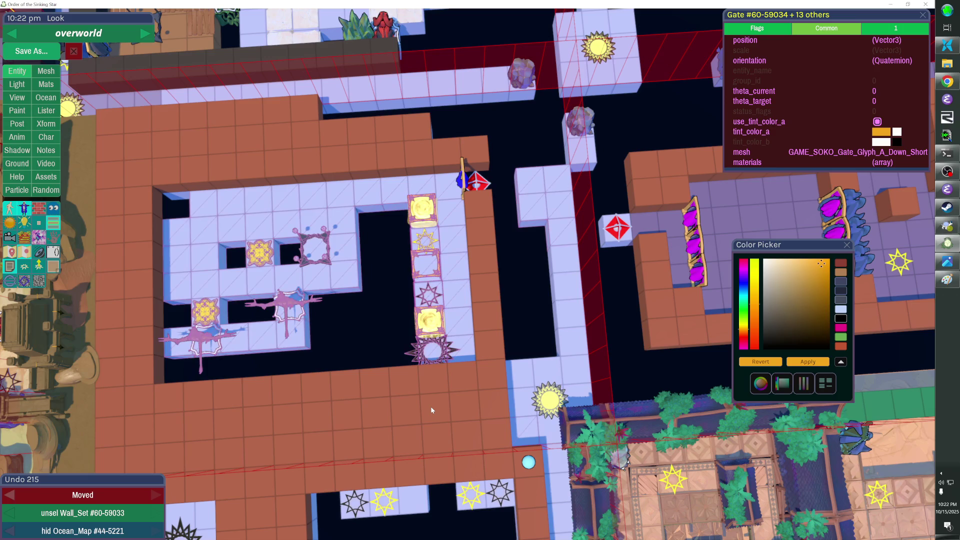
{"action": "key", "text": "ctrl+z"}
{"action": "key", "text": "Escape"}
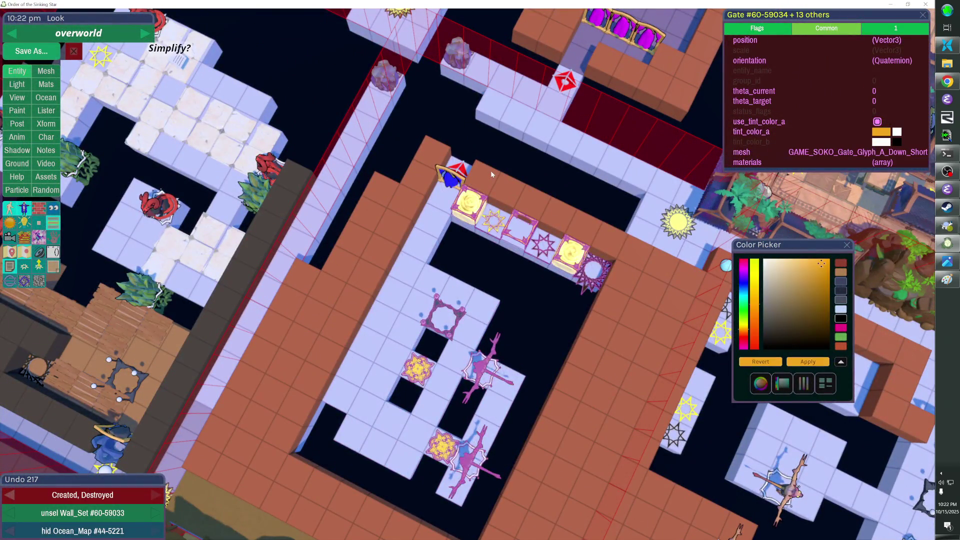
{"action": "key", "text": "ctrl+z"}
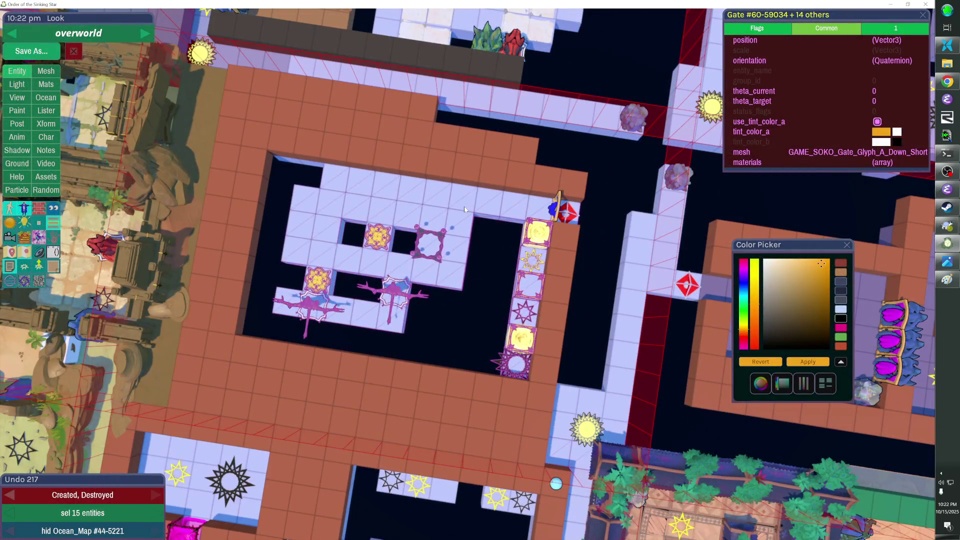
{"action": "key", "text": "Left"}
Step: Show the ocean again and fill the vacated strip beside the glyph row with wall cubes
{"action": "key", "text": "h"}
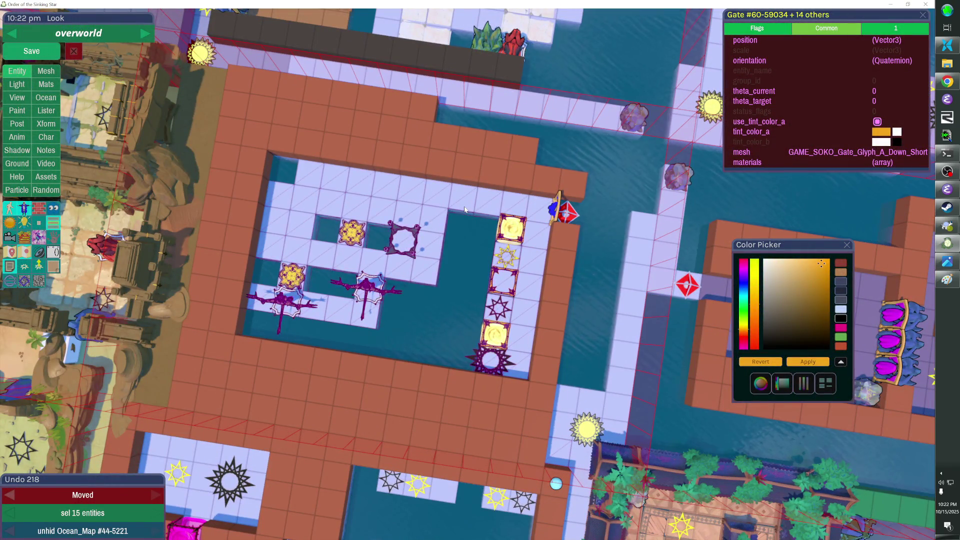
{"action": "key", "text": "e"}
{"action": "left_click_drag", "start_coordinate": [451, 270], "coordinate": [588, 276]}
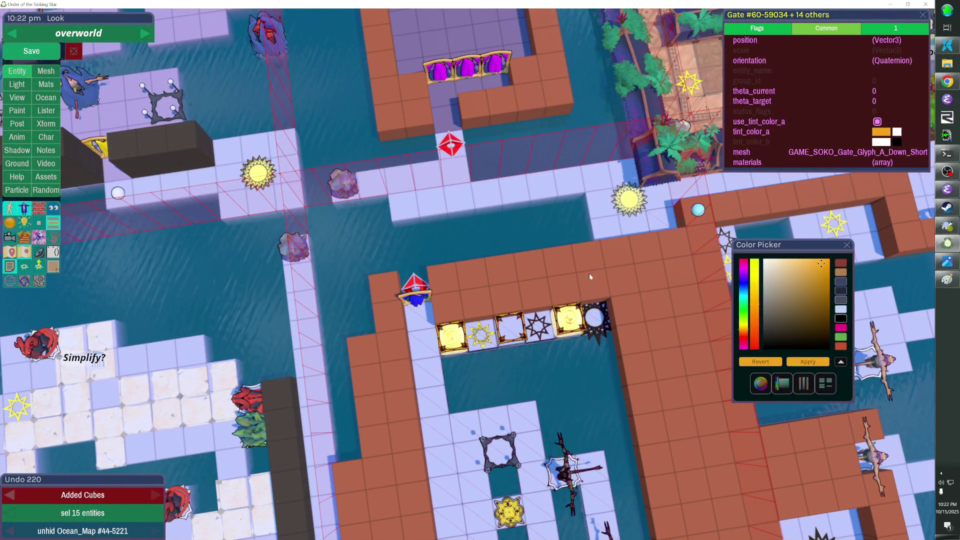
{"action": "left_click", "coordinate": [589, 273]}
Step: Orbit and zoom to inspect the room with the overlay hidden, then reselect the gate column
{"action": "key", "text": "e"}
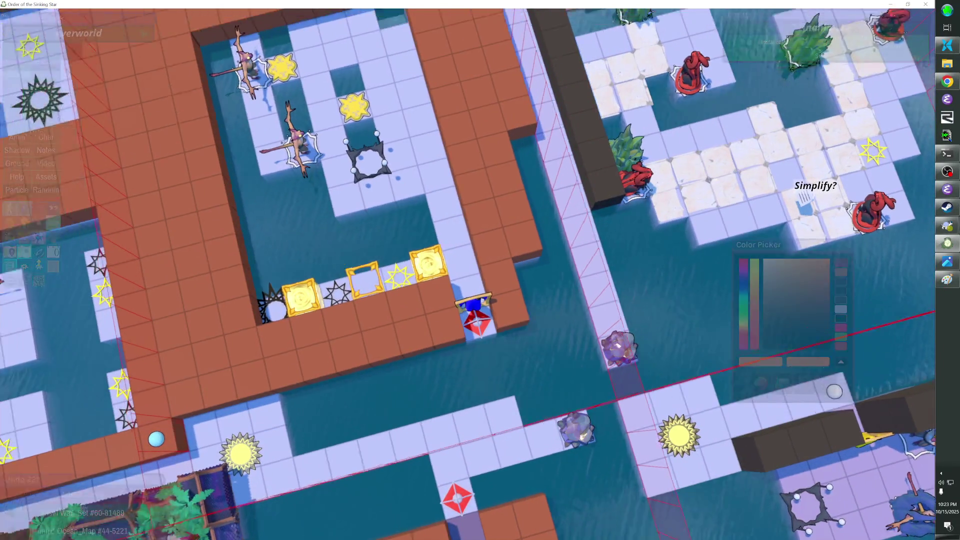
{"action": "key", "text": "e"}
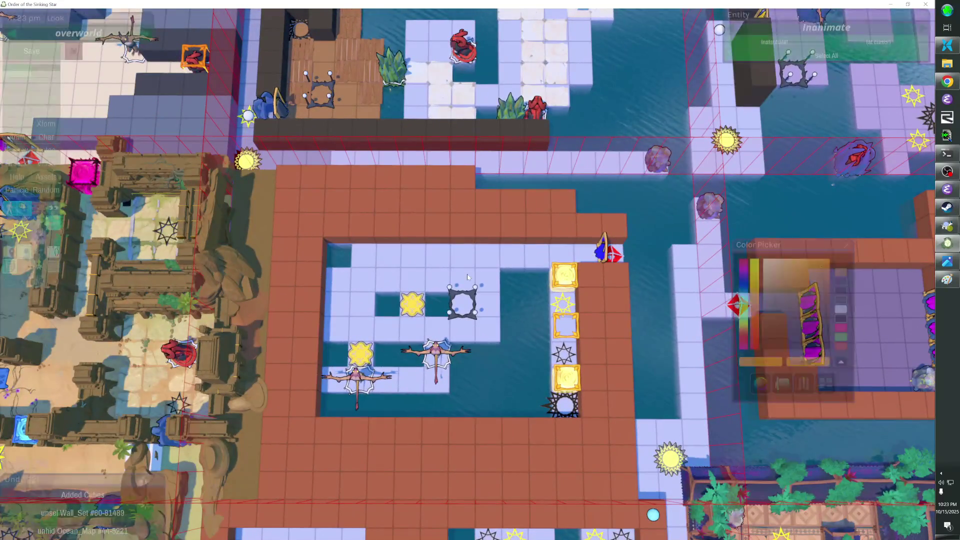
{"action": "scroll", "coordinate": [484, 294], "scroll_direction": "up", "scroll_amount": 2}
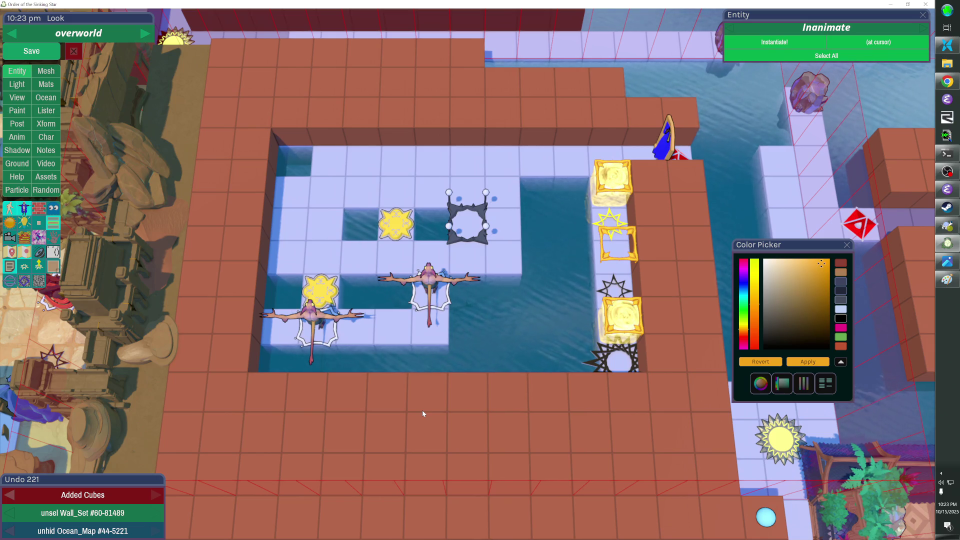
{"action": "key", "text": "Tab"}
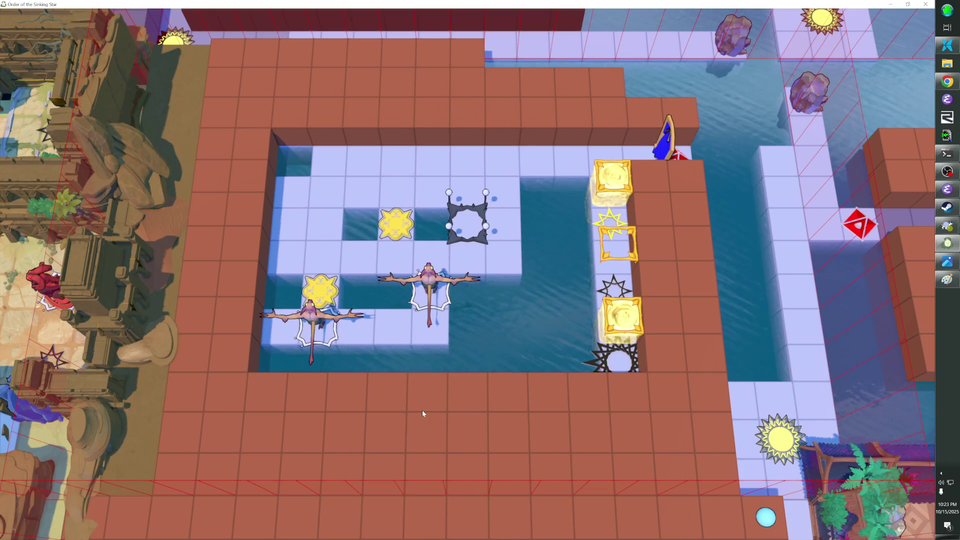
{"action": "key", "text": "Tab"}
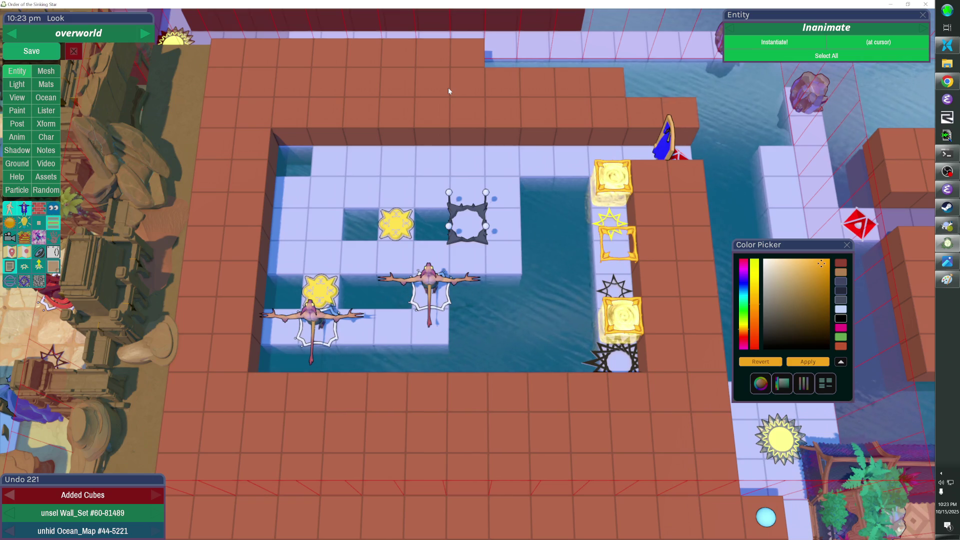
{"action": "key", "text": "ctrl+a"}
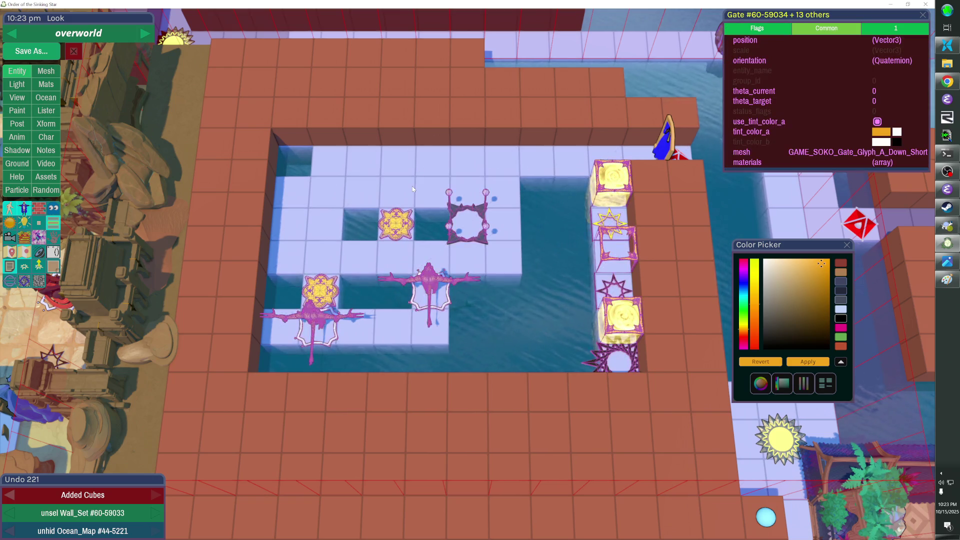
Step: Erase the wall cubes along the pool's left edge and shift the selected puzzle pieces one tile left
{"action": "key", "text": "ctrl+a"}
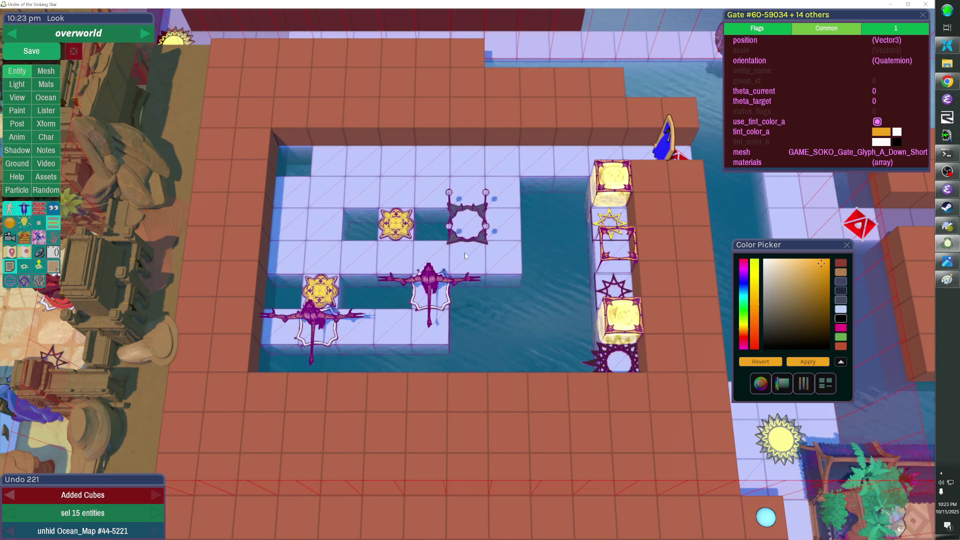
{"action": "mouse_move", "coordinate": [260, 142]}
{"action": "left_mouse_down"}
{"action": "mouse_move", "coordinate": [236, 307]}
{"action": "mouse_move", "coordinate": [242, 347]}
{"action": "left_mouse_up"}
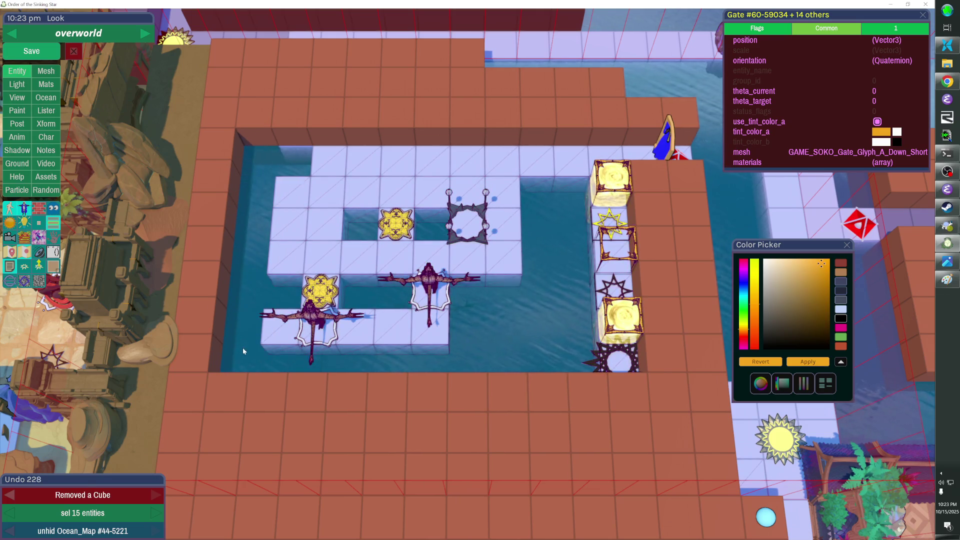
{"action": "key", "text": "Left"}
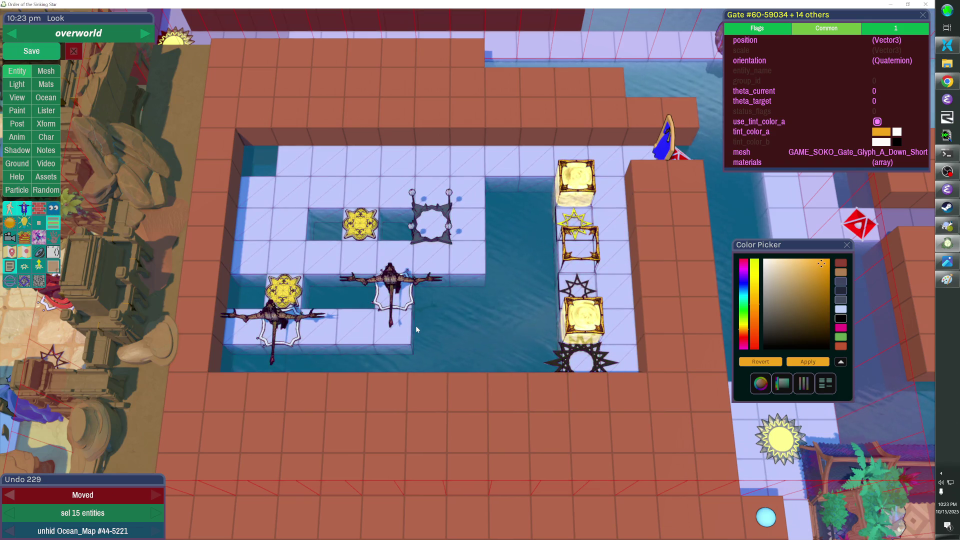
{"action": "key", "text": "Escape"}
Step: Orbit back to a top-down view of the room and move the colour settings panel aside
{"action": "left_click_drag", "start_coordinate": [415, 326], "coordinate": [332, 245]}
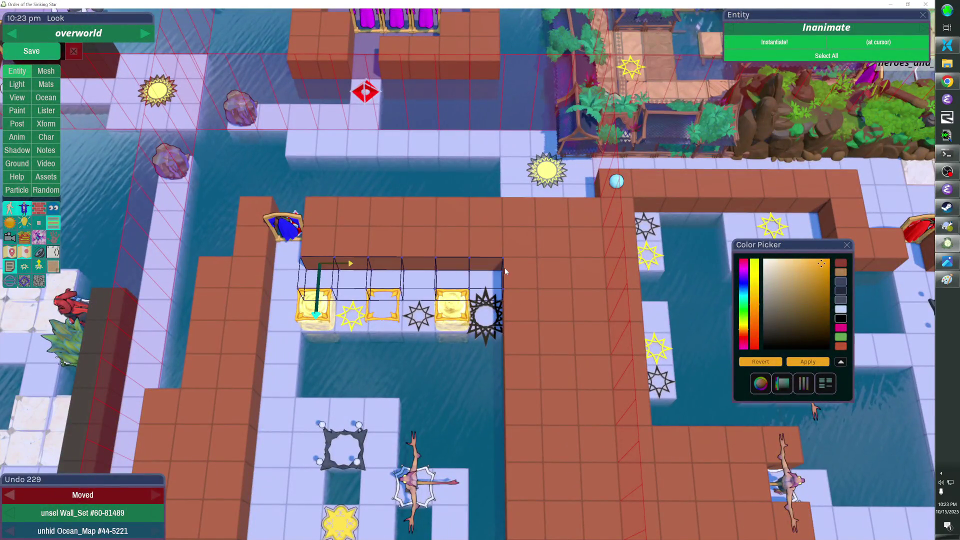
{"action": "mouse_move", "coordinate": [506, 268]}
{"action": "left_mouse_down"}
{"action": "mouse_move", "coordinate": [192, 325]}
{"action": "mouse_move", "coordinate": [118, 300]}
{"action": "left_mouse_up"}
{"action": "left_click_drag", "start_coordinate": [530, 280], "coordinate": [483, 270]}
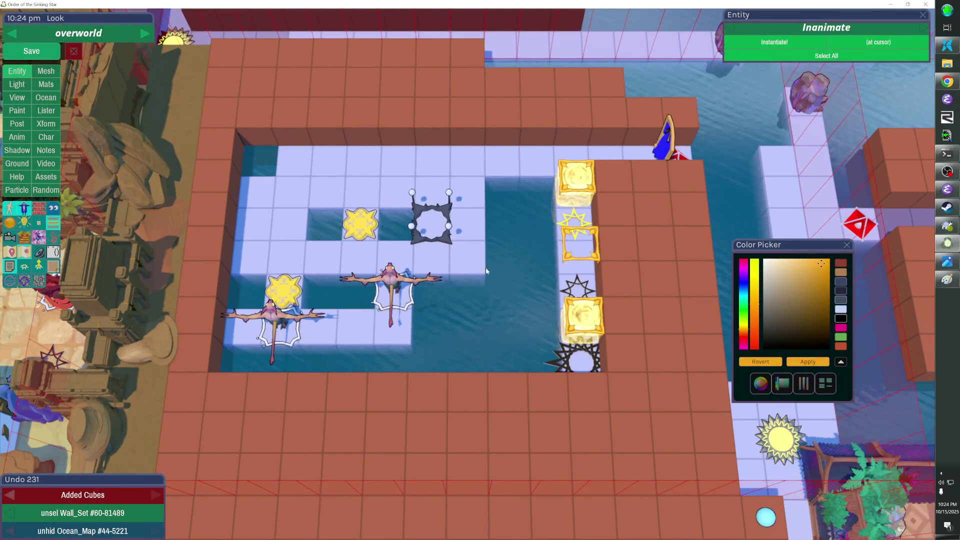
{"action": "left_click_drag", "start_coordinate": [761, 244], "coordinate": [876, 376]}
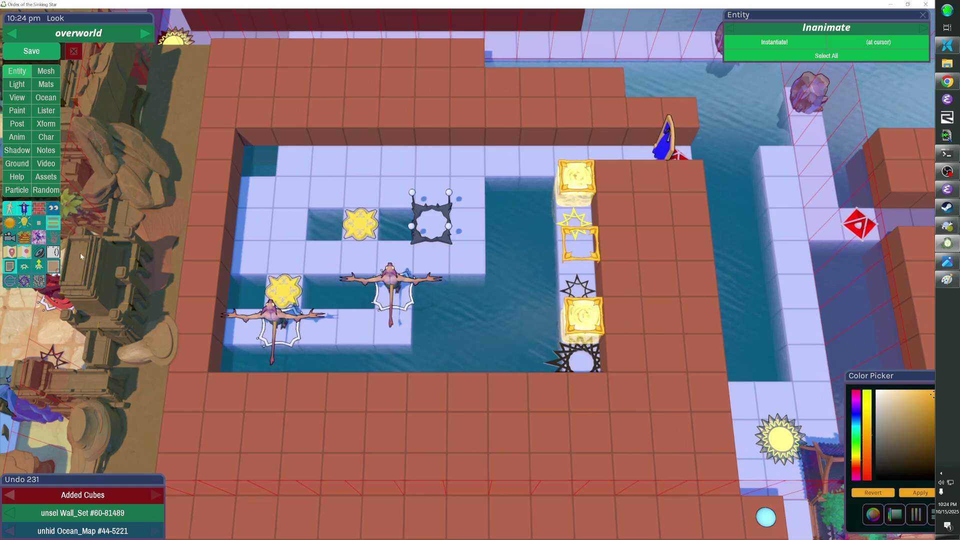
Step: Inspect and deselect the vase, save the overworld level with Ctrl+S, and fly to the red diamond marker
{"action": "left_click", "coordinate": [131, 360]}
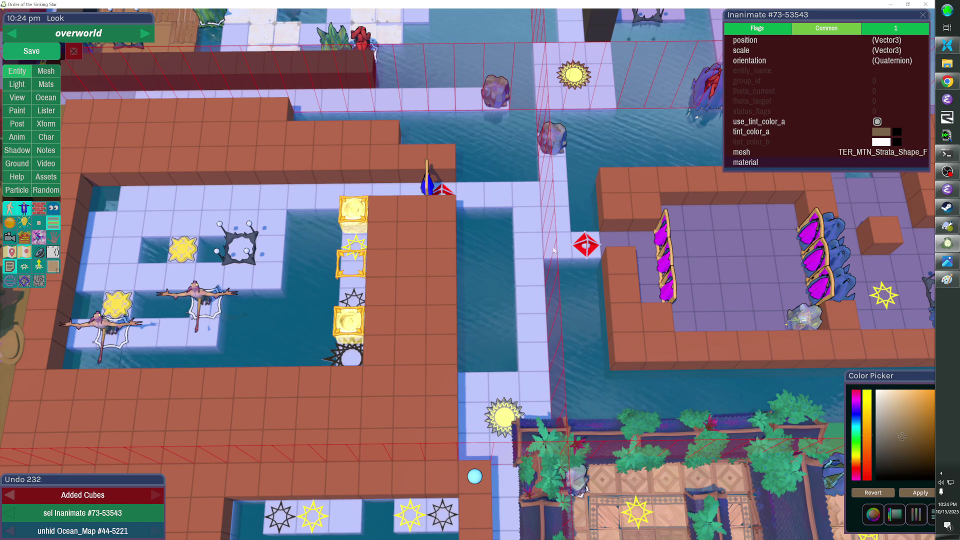
{"action": "key", "text": "Escape"}
{"action": "key", "text": "ctrl+s"}
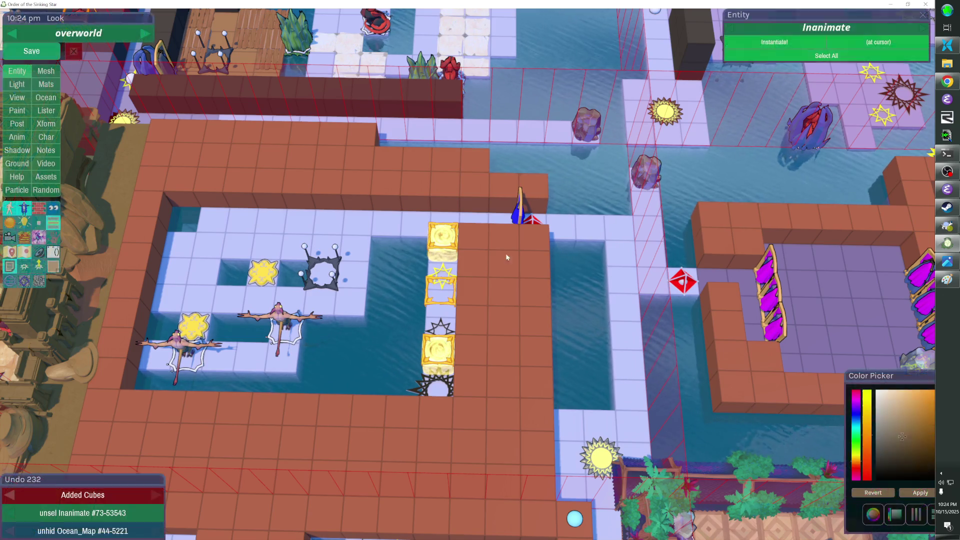
{"action": "key", "text": "f"}
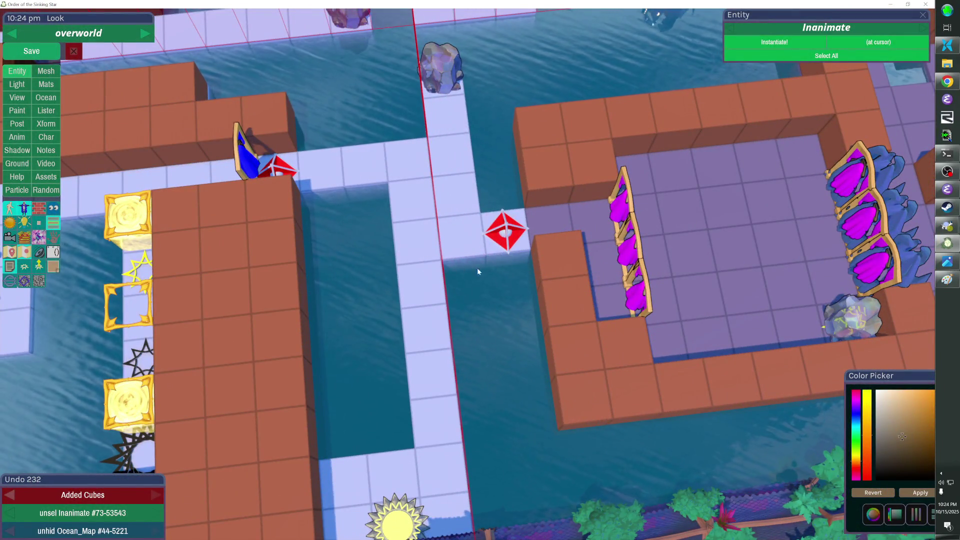
Step: Remove the wall cube beside the red diamond, lay white floor below it, and move the marker down a tile
{"action": "left_click", "coordinate": [547, 255]}
{"action": "left_click", "coordinate": [544, 247]}
{"action": "mouse_move", "coordinate": [527, 254]}
{"action": "left_mouse_down"}
{"action": "mouse_move", "coordinate": [457, 268]}
{"action": "mouse_move", "coordinate": [501, 235]}
{"action": "mouse_move", "coordinate": [511, 274]}
{"action": "left_mouse_up"}
{"action": "left_click", "coordinate": [502, 235]}
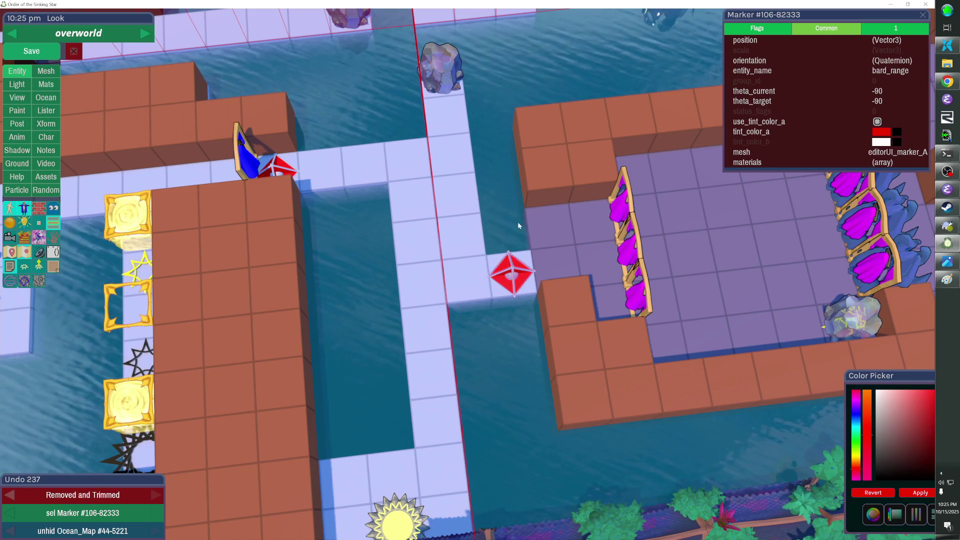
{"action": "key", "text": "Escape"}
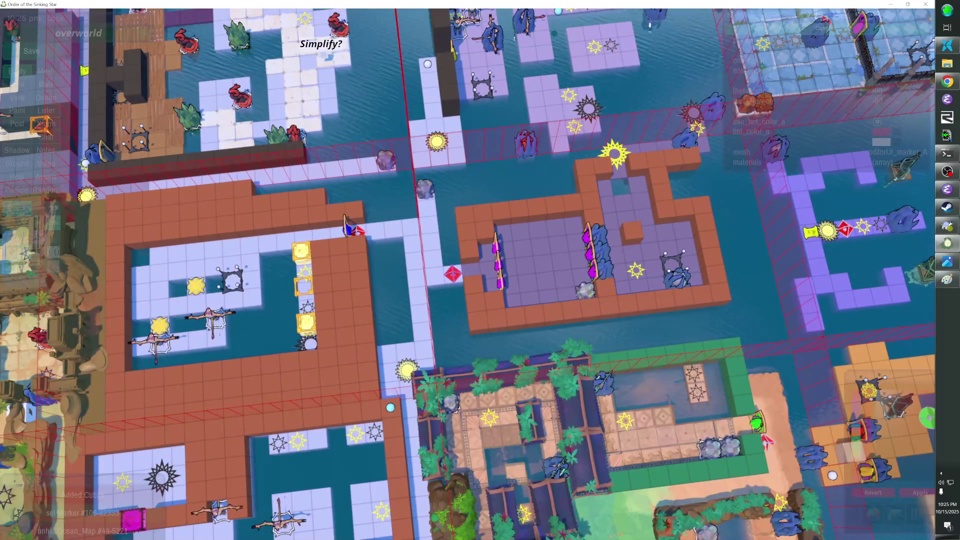
{"action": "key", "text": "Escape"}
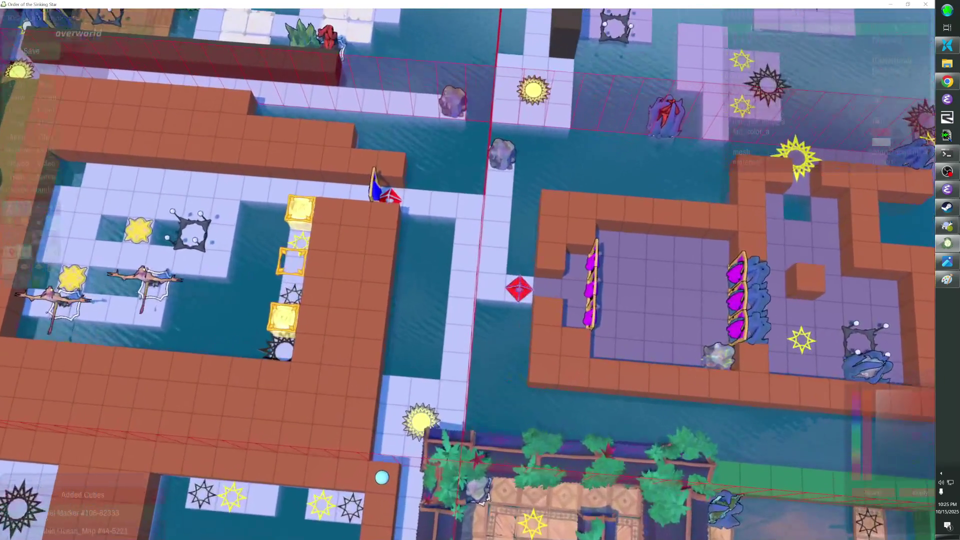
Step: Add a cube at the cursor, remove a stray nearby cube, and preview the level in the wider game view
{"action": "left_click", "coordinate": [492, 304]}
{"action": "right_click", "coordinate": [496, 235]}
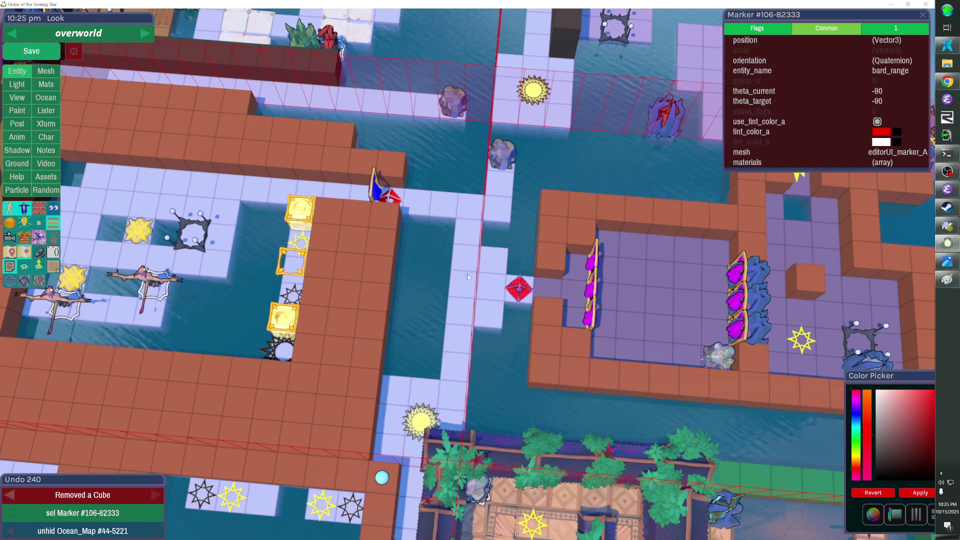
{"action": "key", "text": "Escape"}
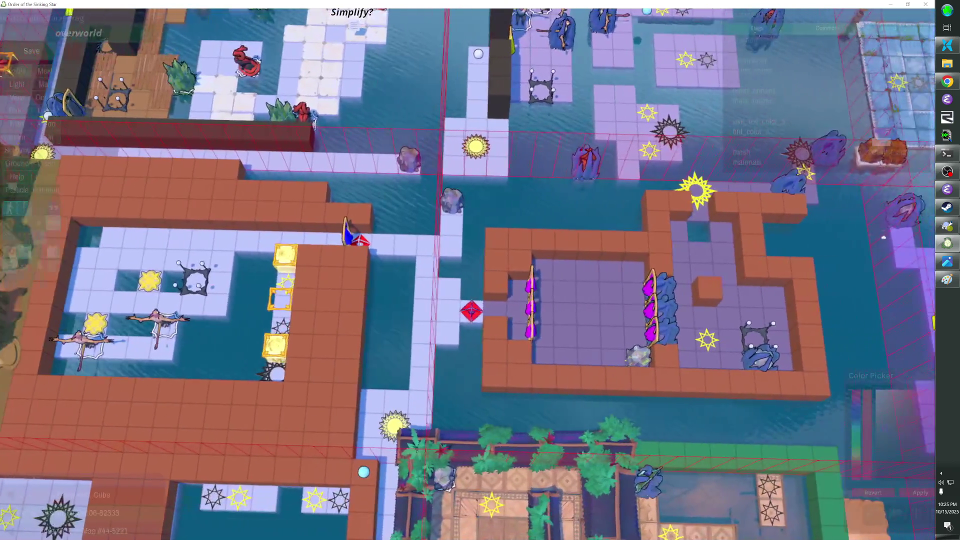
{"action": "key", "text": "Escape"}
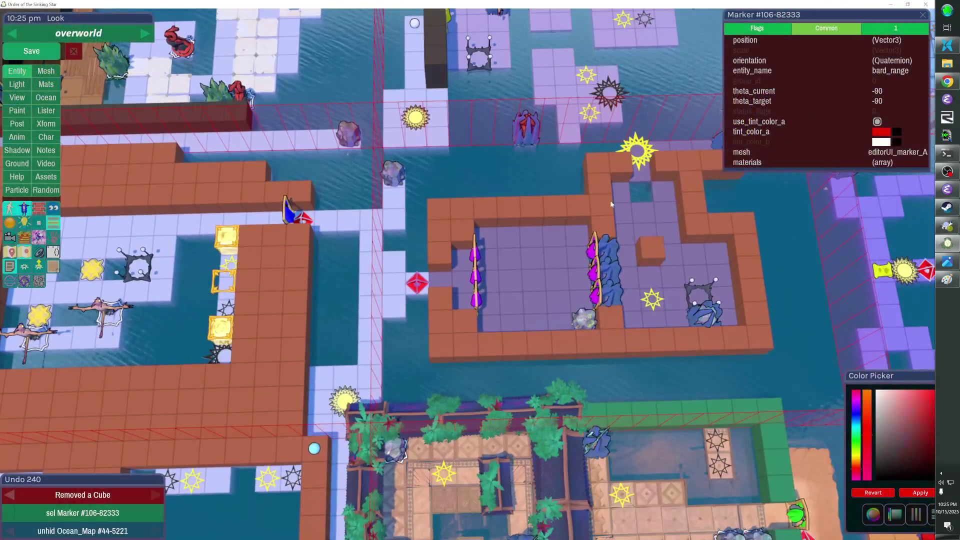
{"action": "key", "text": "Escape"}
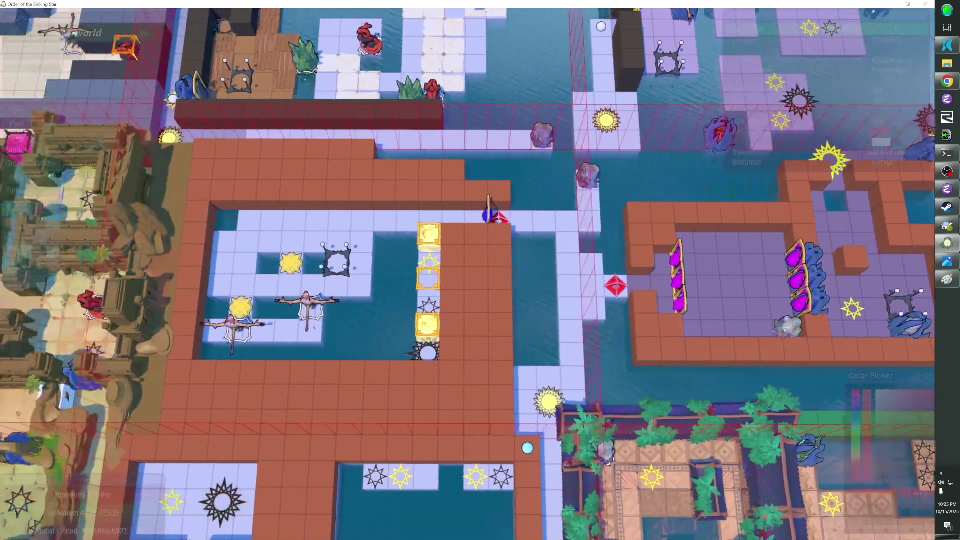
{"action": "key", "text": "Escape"}
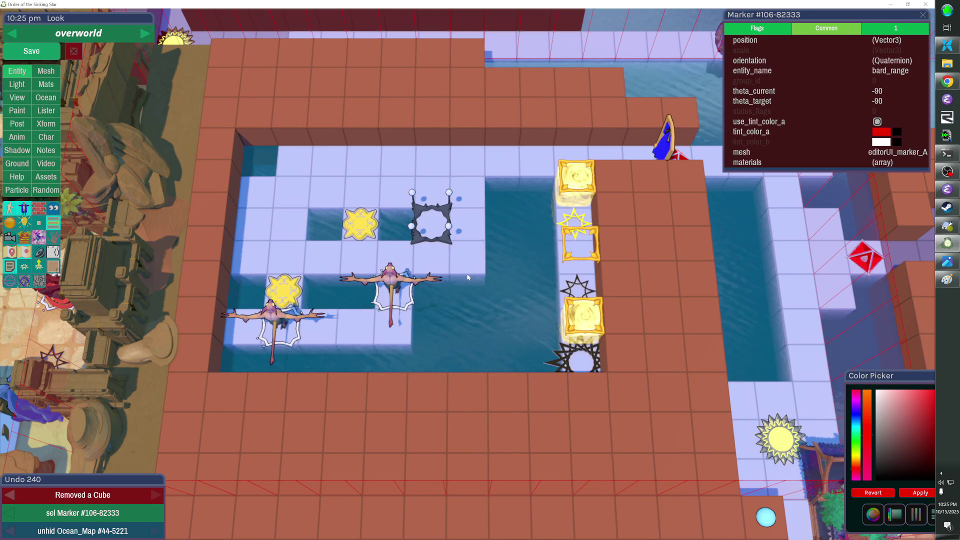
Step: Save the level, deselect the marker, and undo a stray cube placed left of the star
{"action": "left_click", "coordinate": [32, 51]}
{"action": "left_click", "coordinate": [350, 109]}
{"action": "key", "text": "d"}
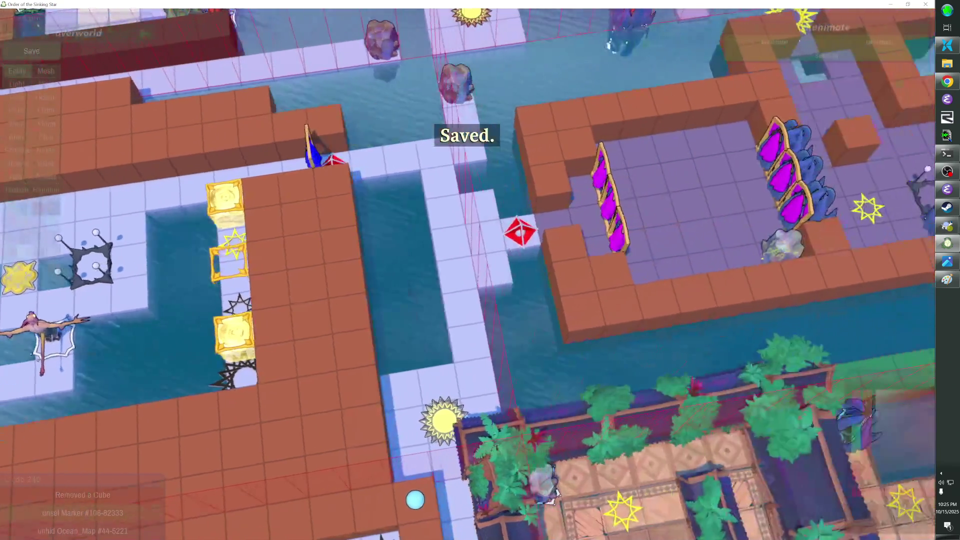
{"action": "scroll", "coordinate": [481, 270], "scroll_direction": "up", "scroll_amount": 2}
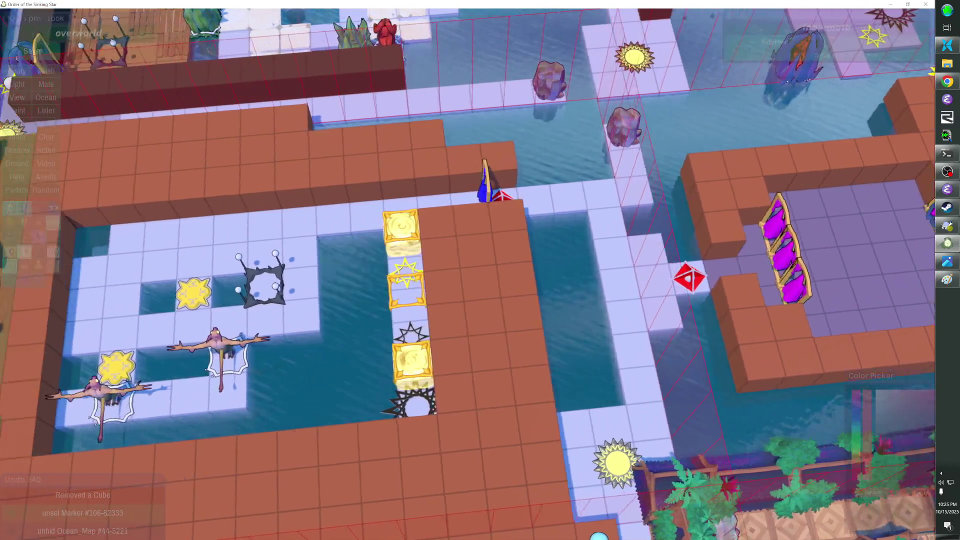
{"action": "scroll", "coordinate": [480, 270], "scroll_direction": "down", "scroll_amount": 2}
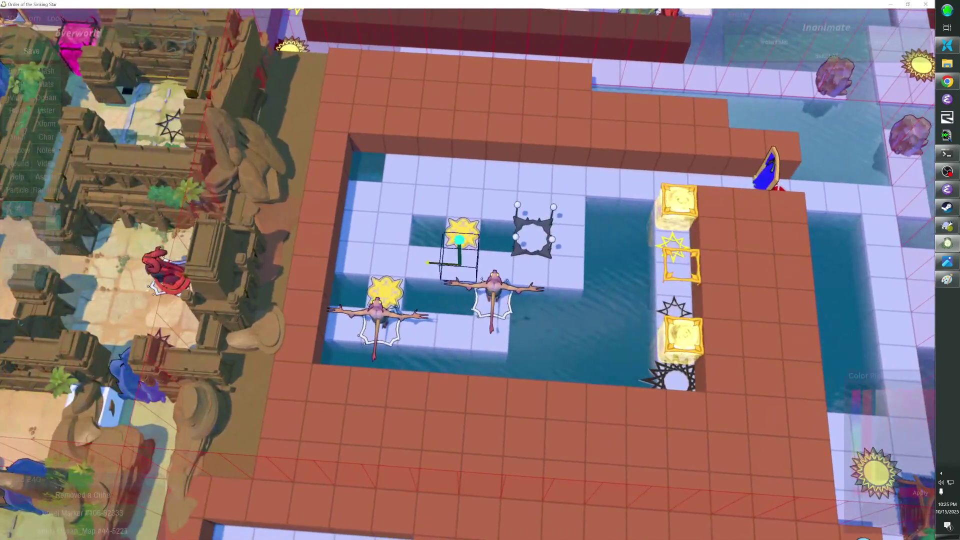
{"action": "left_click", "coordinate": [443, 257]}
{"action": "scroll", "coordinate": [444, 257], "scroll_direction": "up", "scroll_amount": 2}
{"action": "key", "text": "ctrl+z"}
Step: Bring the heroes_and_mirrors garden into view, then save again with Ctrl+S
{"action": "scroll", "coordinate": [480, 270], "scroll_direction": "down", "scroll_amount": 2}
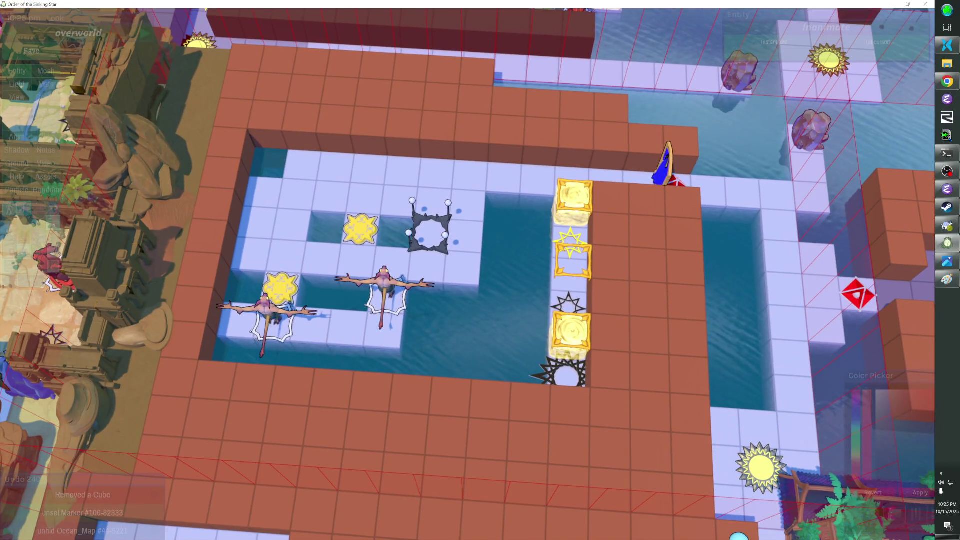
{"action": "scroll", "coordinate": [481, 281], "scroll_direction": "up", "scroll_amount": 2}
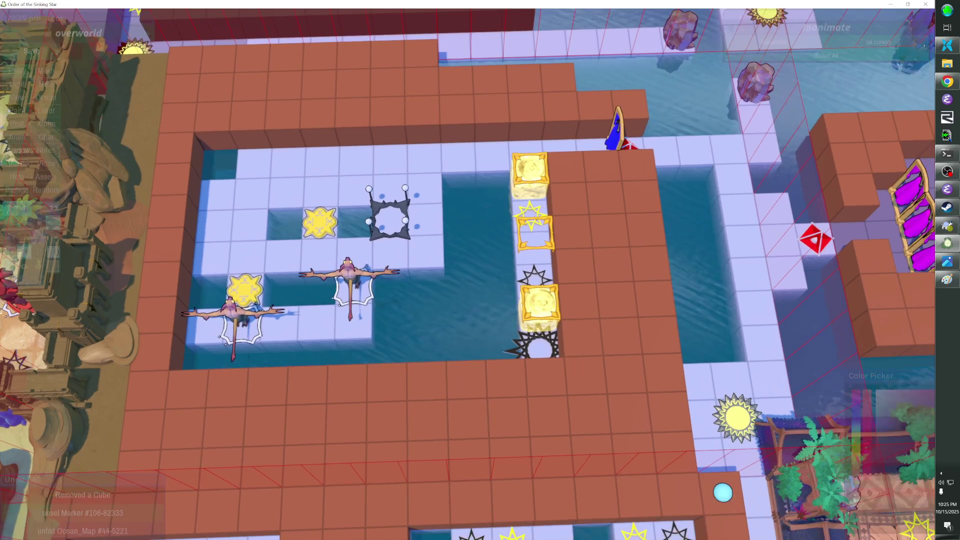
{"action": "key", "text": "d"}
{"action": "scroll", "coordinate": [466, 273], "scroll_direction": "down", "scroll_amount": 2}
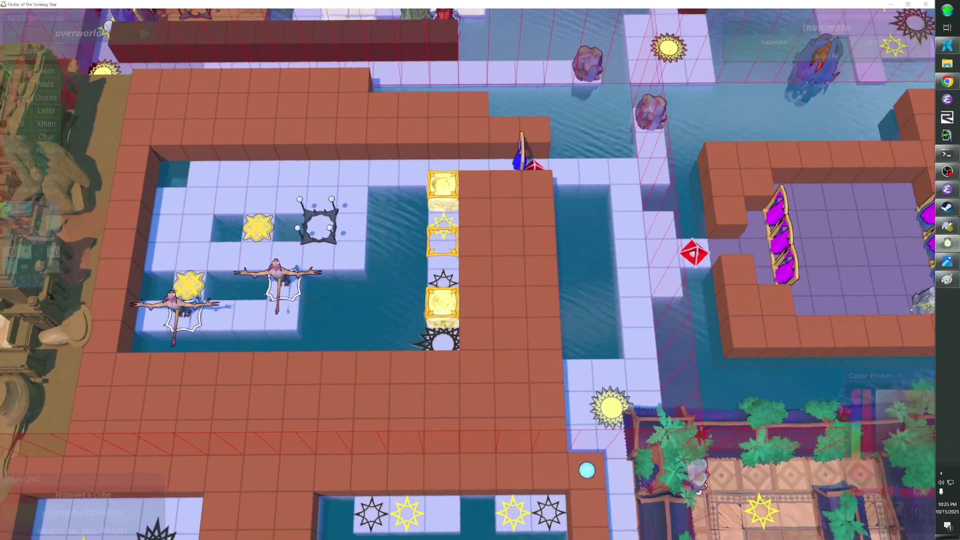
{"action": "scroll", "coordinate": [467, 273], "scroll_direction": "up", "scroll_amount": 2}
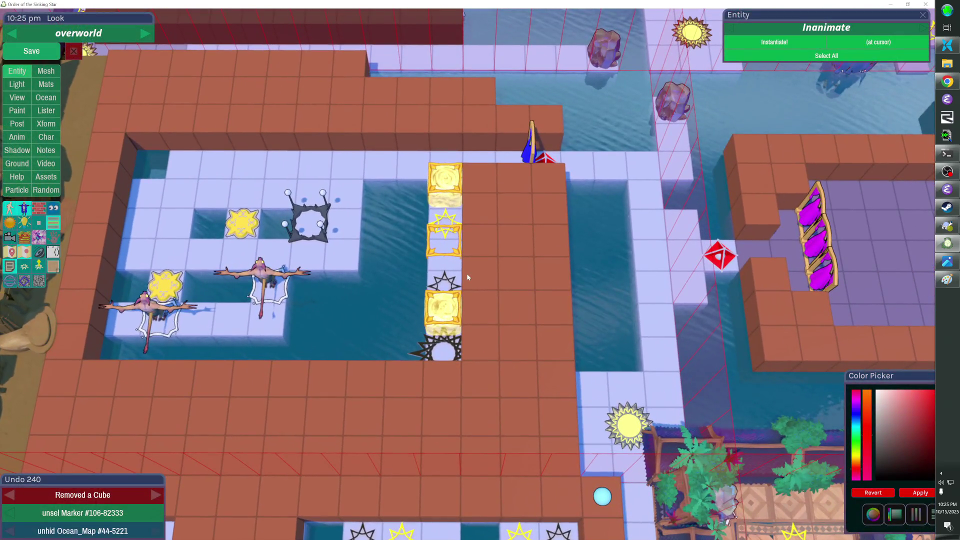
{"action": "scroll", "coordinate": [466, 274], "scroll_direction": "down", "scroll_amount": 2}
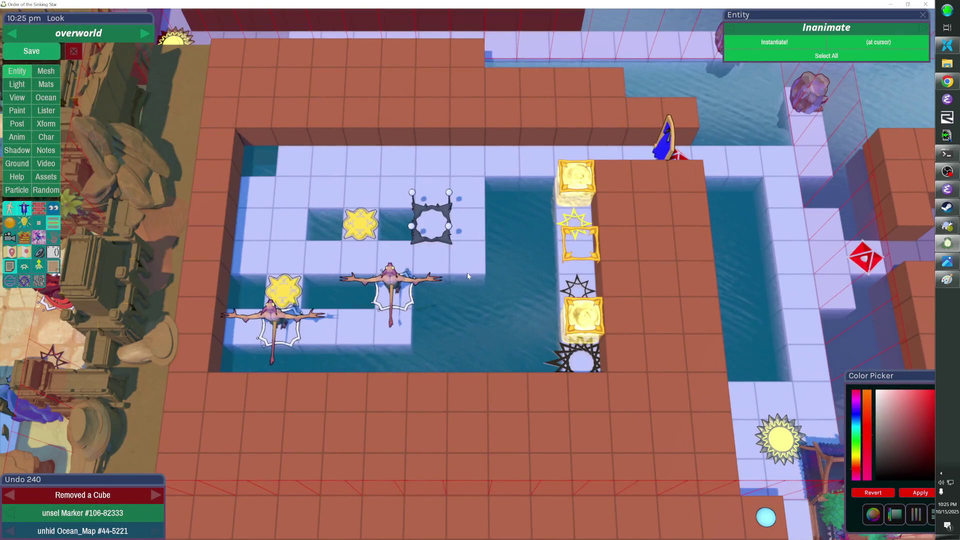
{"action": "scroll", "coordinate": [467, 274], "scroll_direction": "up", "scroll_amount": 2}
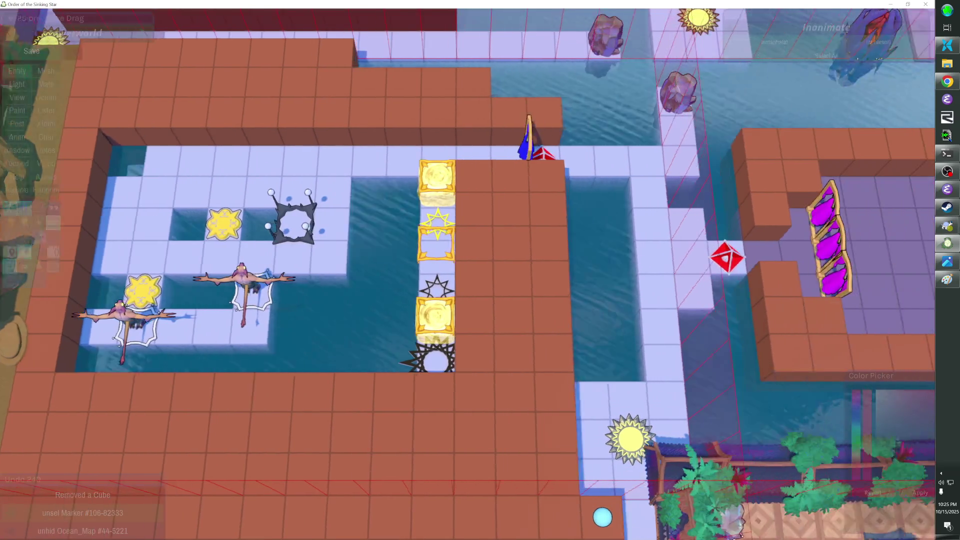
{"action": "scroll", "coordinate": [467, 274], "scroll_direction": "down", "scroll_amount": 2}
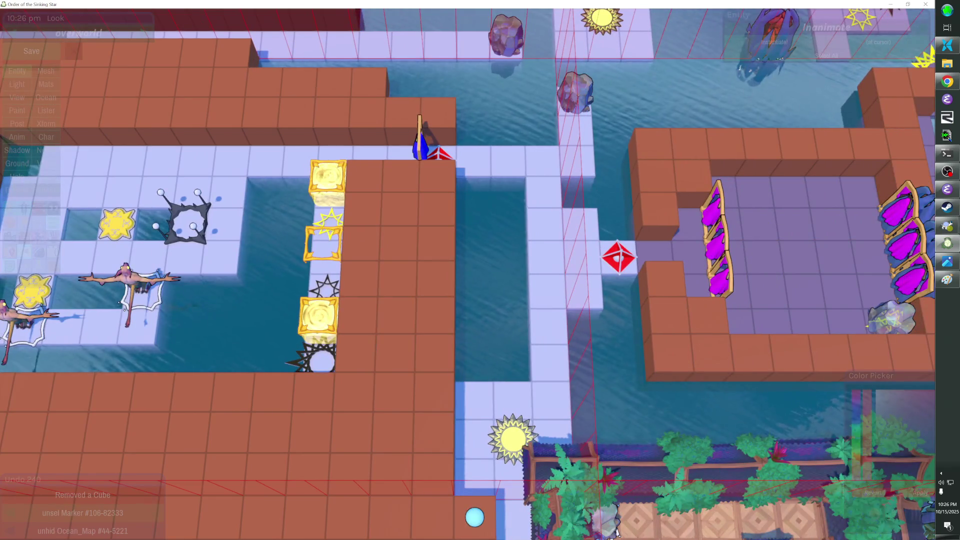
{"action": "scroll", "coordinate": [466, 274], "scroll_direction": "up", "scroll_amount": 2}
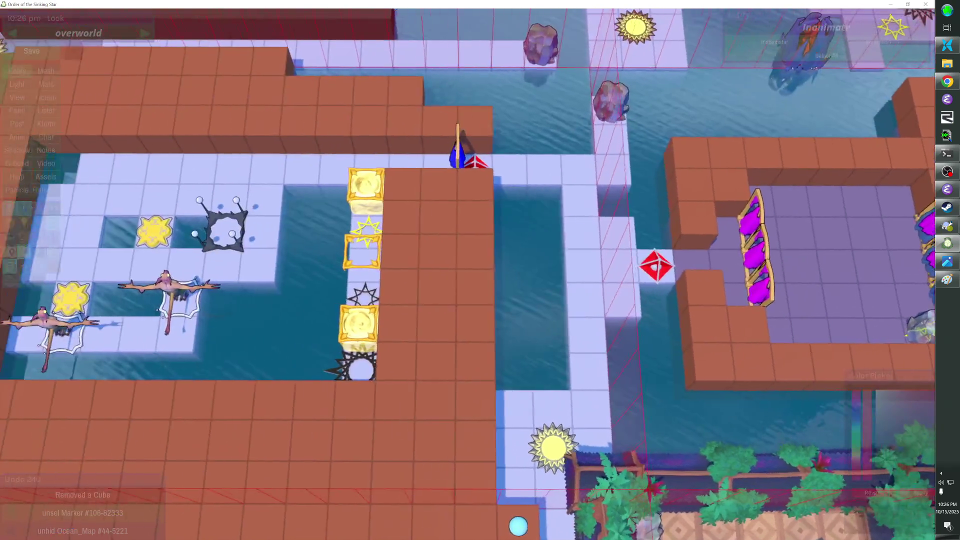
{"action": "scroll", "coordinate": [466, 274], "scroll_direction": "down", "scroll_amount": 2}
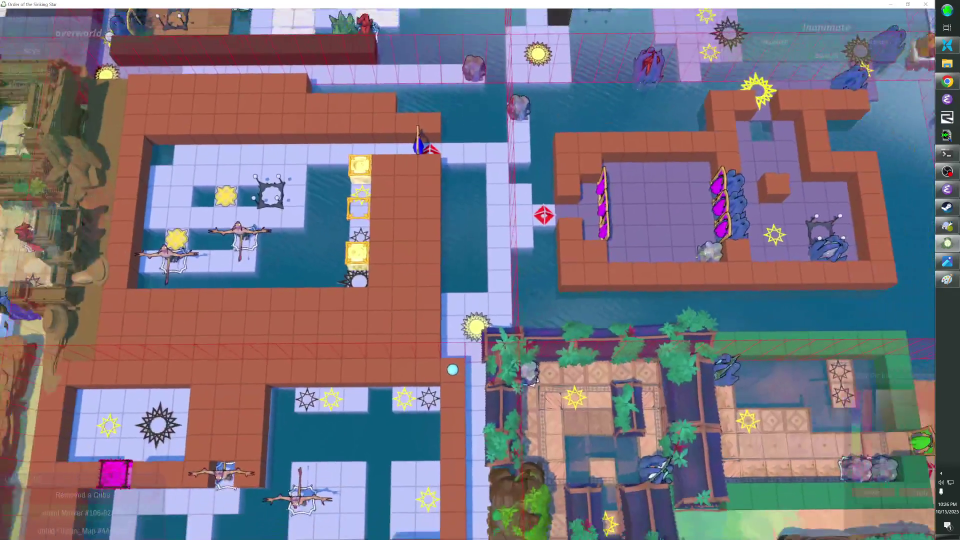
{"action": "scroll", "coordinate": [466, 274], "scroll_direction": "up", "scroll_amount": 3}
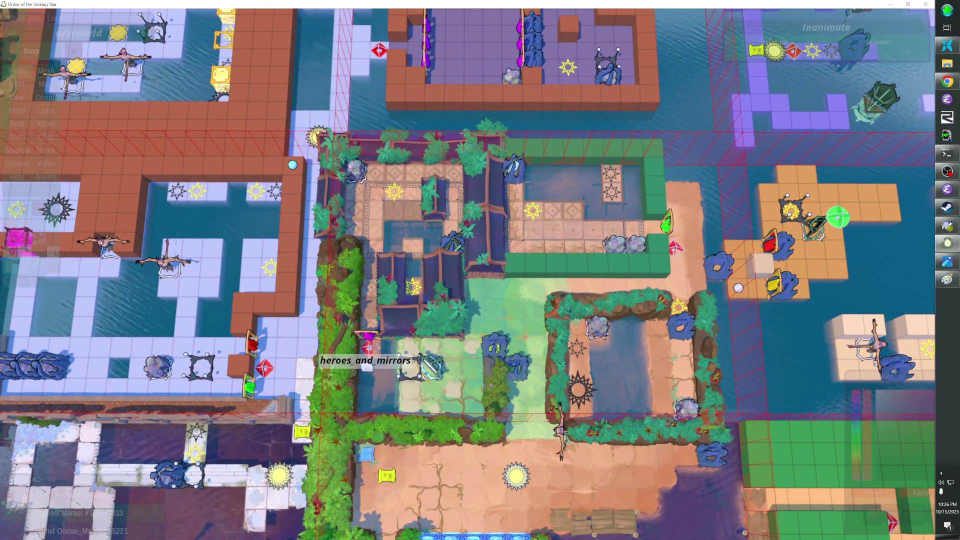
{"action": "scroll", "coordinate": [603, 263], "scroll_direction": "up", "scroll_amount": 2}
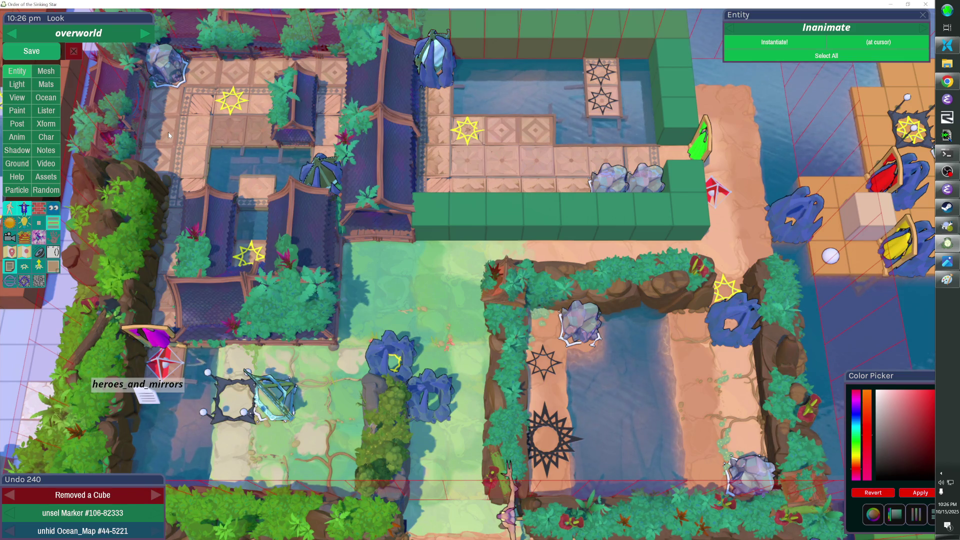
{"action": "key", "text": "ctrl+s"}
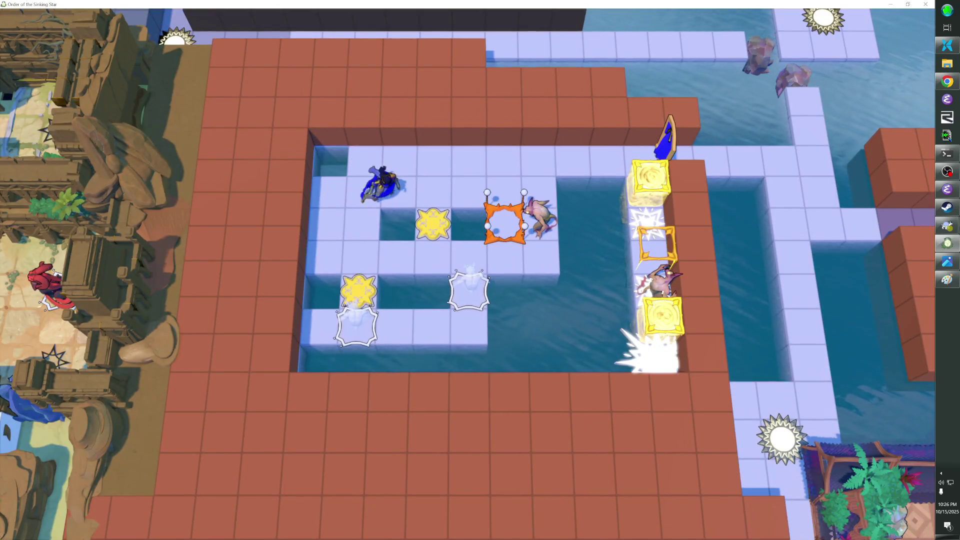
Step: Walk the player along the top row and down the right-hand path out of the puzzle room
{"action": "key", "text": "Up"}
{"action": "key", "text": "Right"}
{"action": "key", "text": "Right"}
{"action": "key", "text": "Right"}
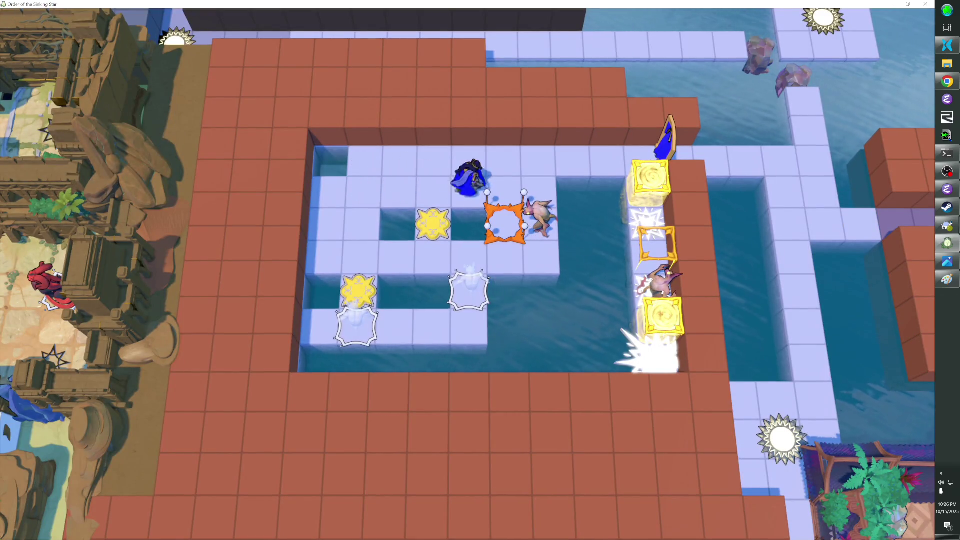
{"action": "key", "text": "Right"}
{"action": "key", "text": "Down"}
{"action": "key", "text": "Down"}
{"action": "key", "text": "Down"}
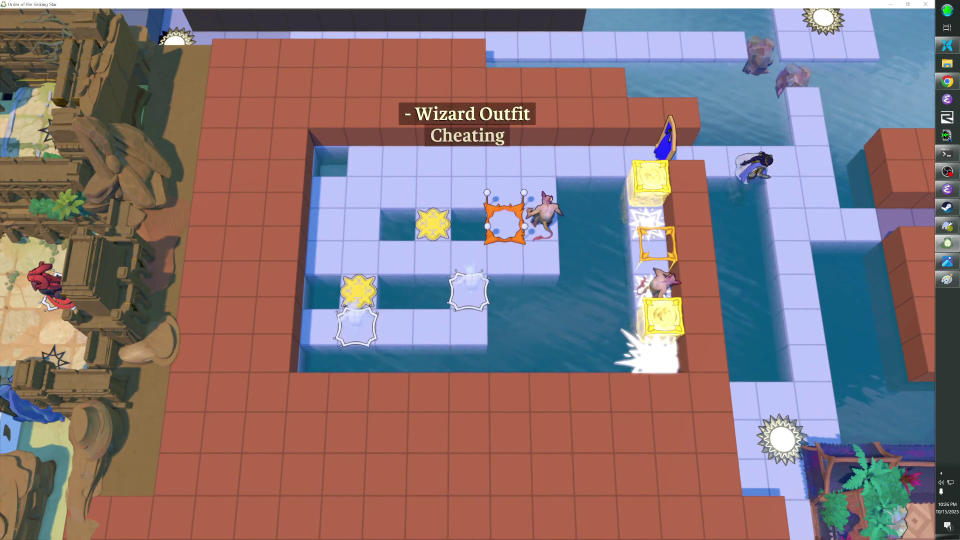
{"action": "key", "text": "Down"}
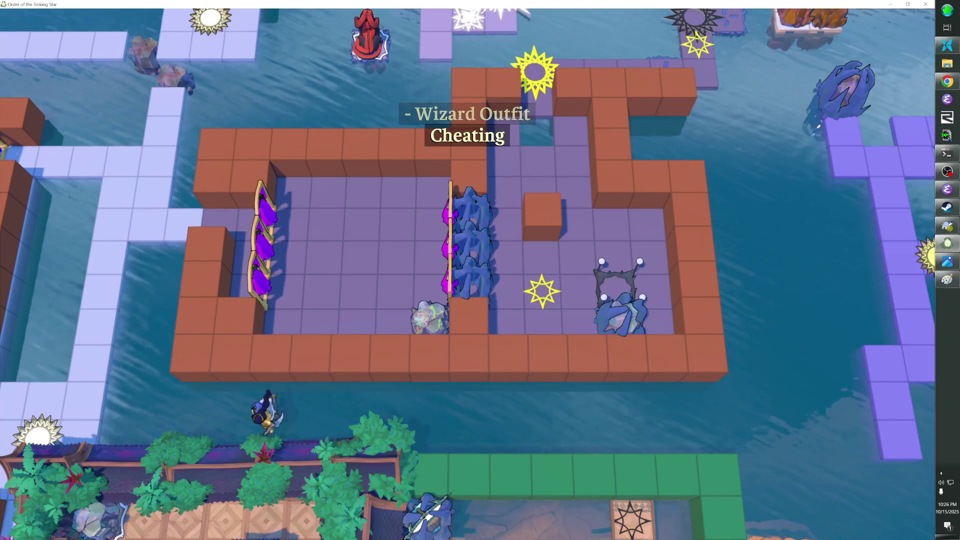
Step: Continue into the garden onto the green path and take an F12 screenshot
{"action": "key", "text": "Left"}
{"action": "key", "text": "Down"}
{"action": "key", "text": "Down"}
{"action": "key", "text": "Down"}
{"action": "key", "text": "Down"}
{"action": "key", "text": "Right"}
{"action": "key", "text": "Right"}
{"action": "key", "text": "Right"}
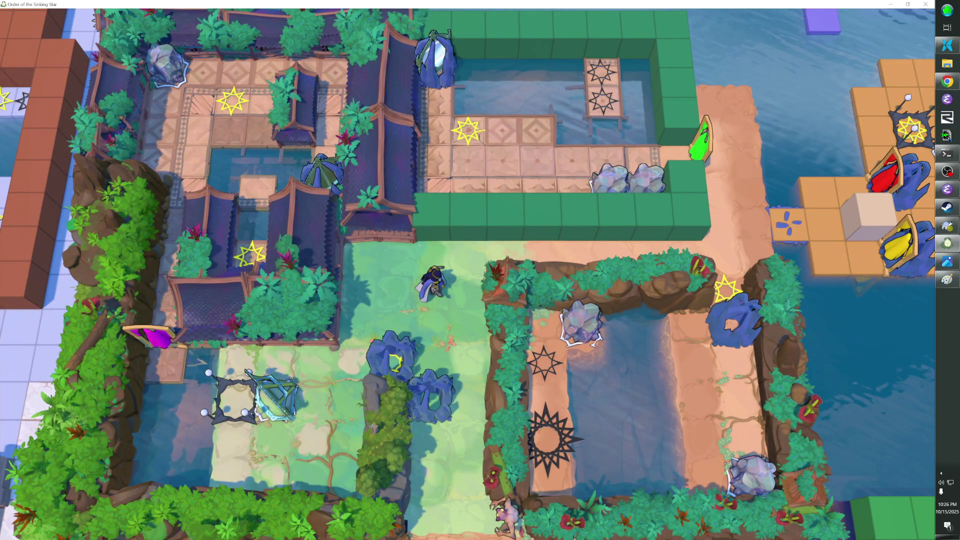
{"action": "key", "text": "F12"}
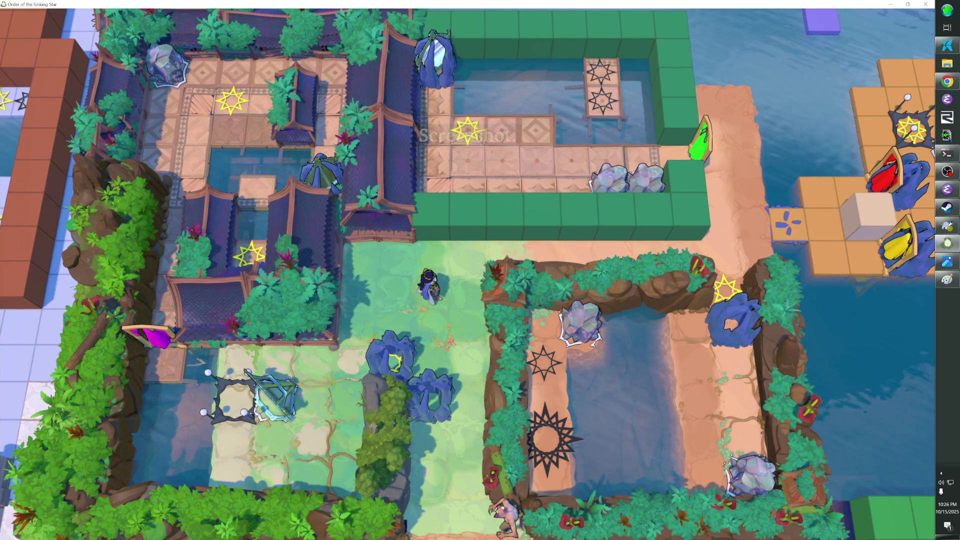
{"action": "key", "text": "alt+Tab"}
{"action": "key", "text": "alt+Tab"}
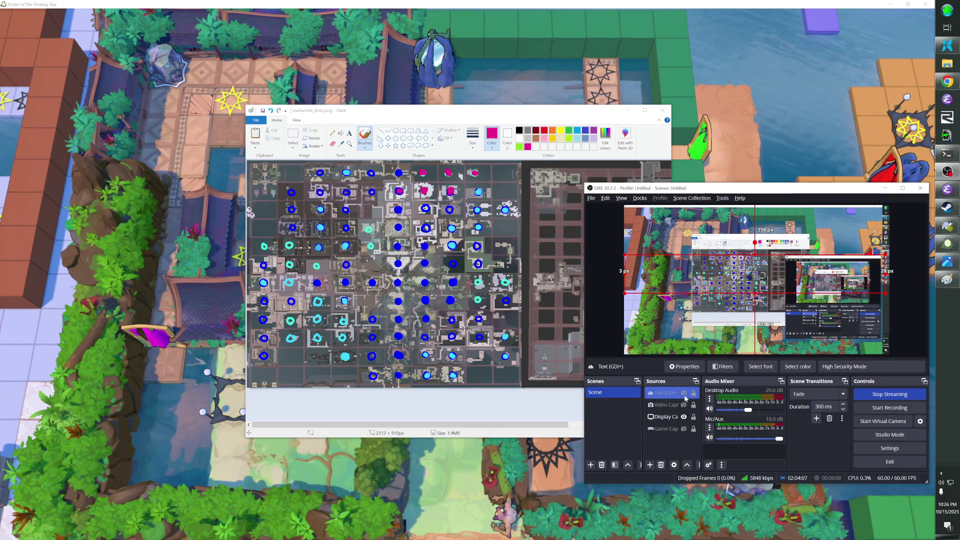
Step: Open the Video Capture source from the OBS Sources list
{"action": "double_click", "coordinate": [665, 404]}
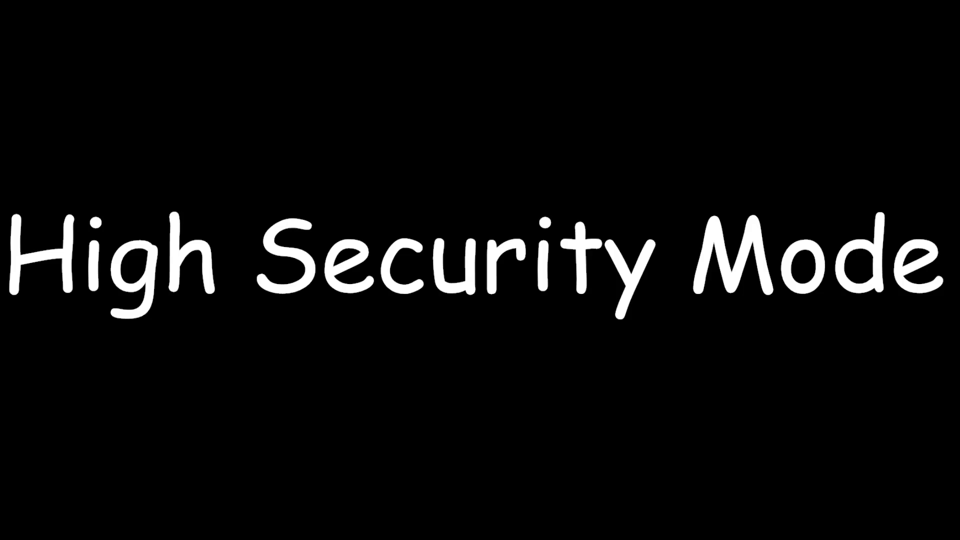
Step: Show Display Capture, hide the High Security Mode Text (GDI+) overlay, and make Video Capture visible again
{"action": "left_click", "coordinate": [683, 417]}
{"action": "left_click", "coordinate": [684, 393]}
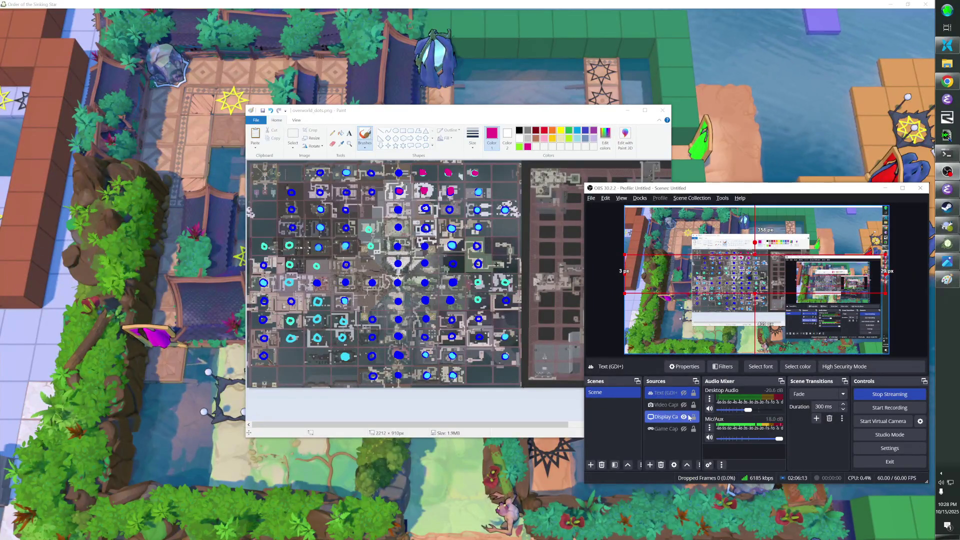
{"action": "left_click", "coordinate": [686, 408]}
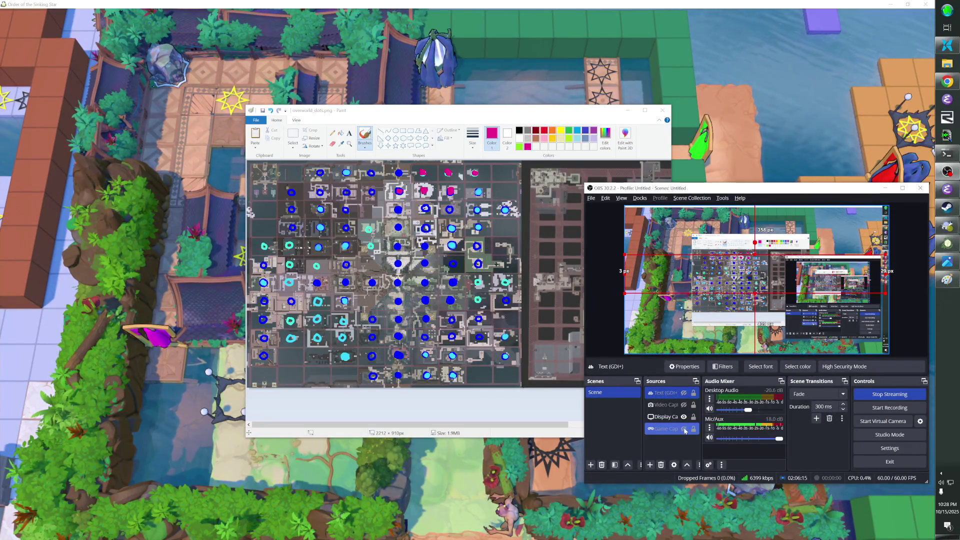
{"action": "left_click", "coordinate": [685, 405]}
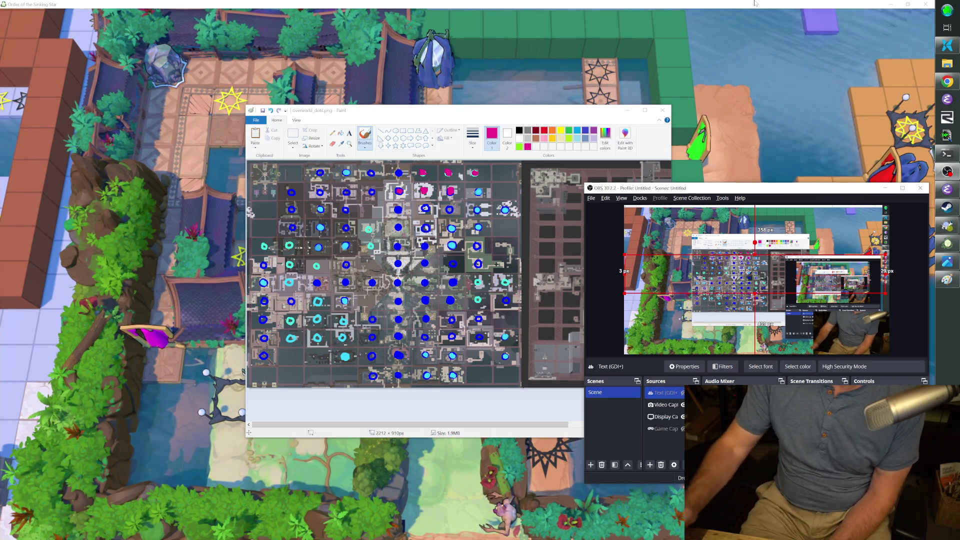
{"action": "left_click", "coordinate": [715, 3]}
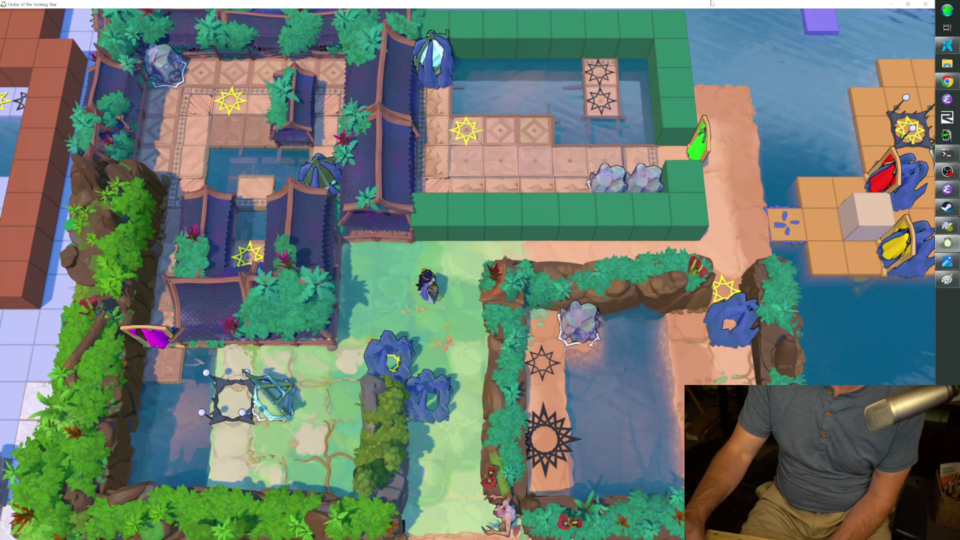
Step: Walk the hero left, up and right into the walled puzzle room, then switch to the editor with F1
{"action": "key", "text": "Left"}
{"action": "key", "text": "Left"}
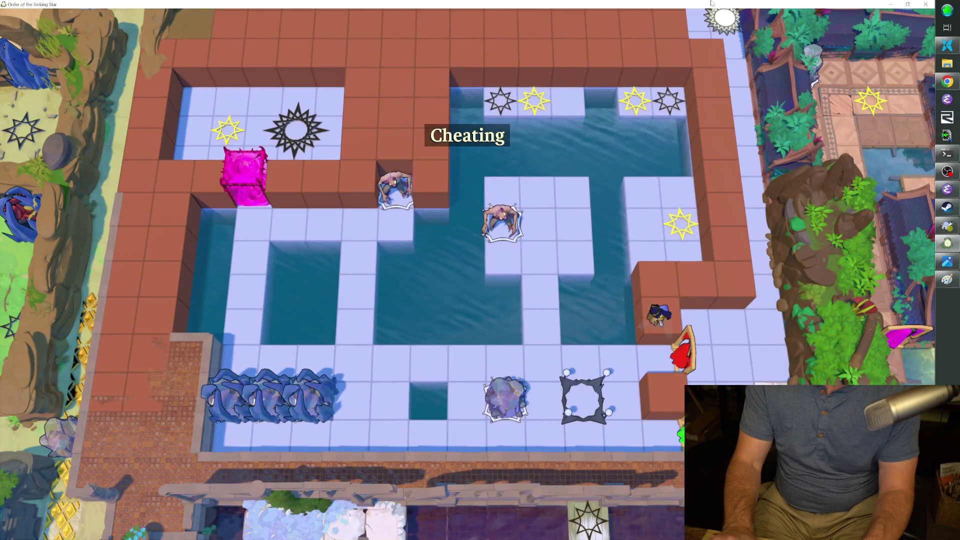
{"action": "key", "text": "Left"}
{"action": "key", "text": "Left"}
{"action": "key", "text": "Left"}
{"action": "key", "text": "Up"}
{"action": "key", "text": "Up"}
{"action": "key", "text": "Up"}
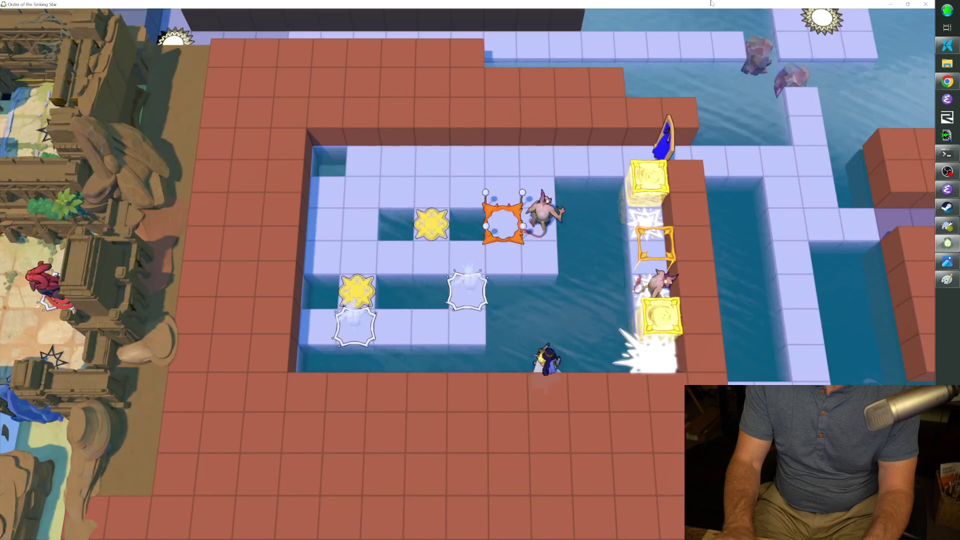
{"action": "key", "text": "Up"}
{"action": "key", "text": "Up"}
{"action": "key", "text": "Right"}
{"action": "key", "text": "Right"}
{"action": "key", "text": "Right"}
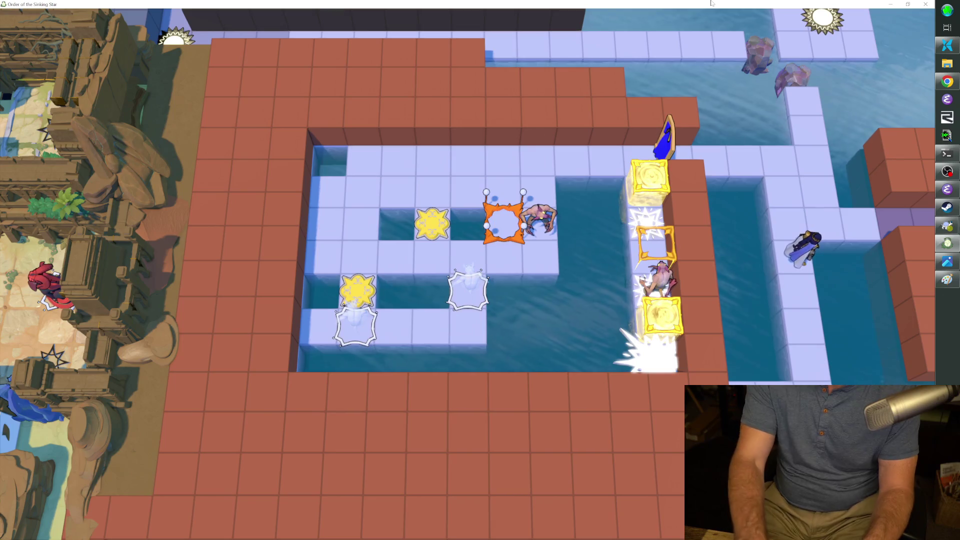
{"action": "key", "text": "F1"}
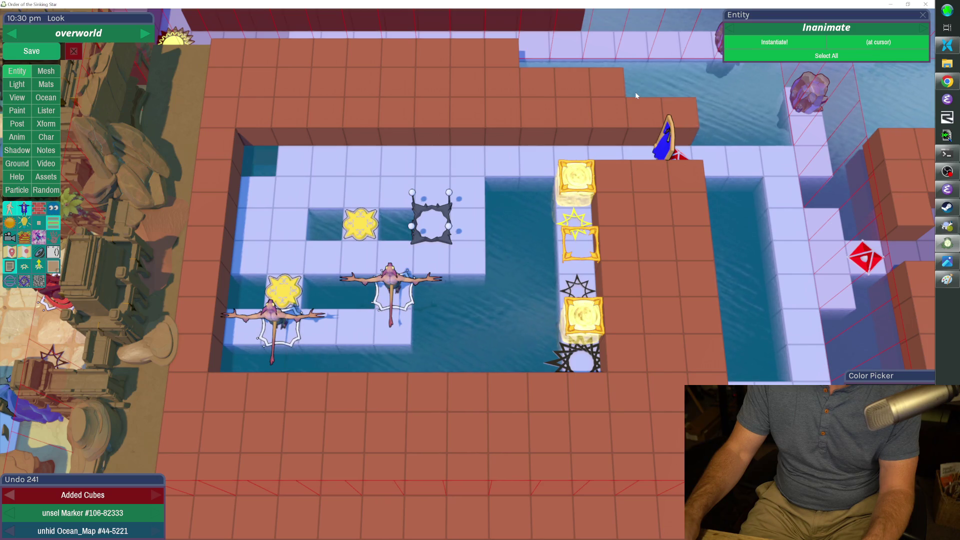
Step: Select the Level_Entry star to show its properties, then bring OBS Studio to the front
{"action": "left_click", "coordinate": [579, 220]}
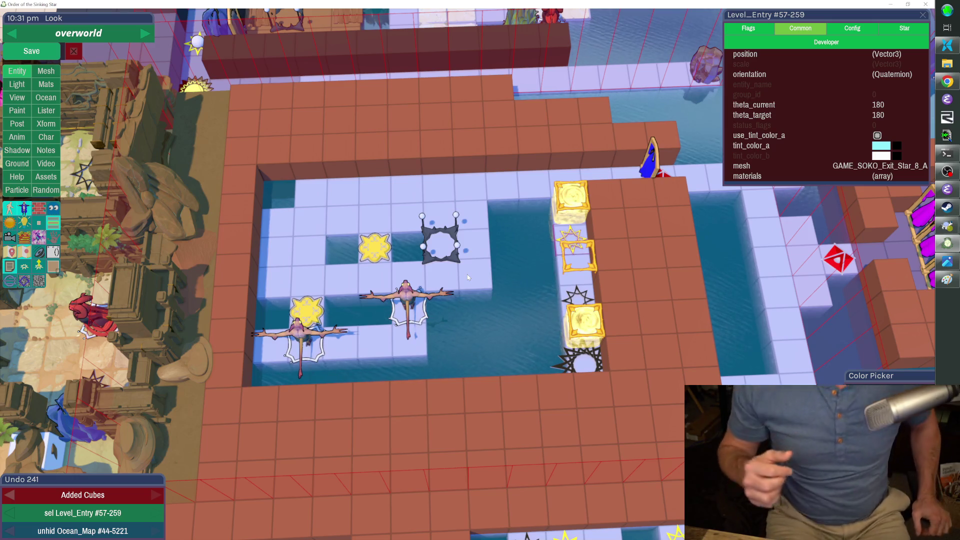
{"action": "left_click", "coordinate": [948, 171]}
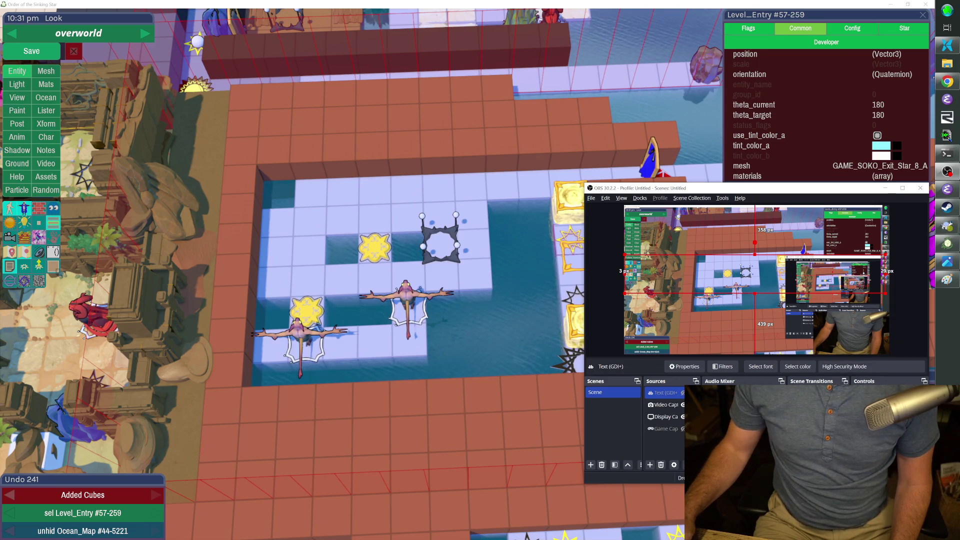
Step: Select and toggle the Display Capture source in OBS, then return to the game's editor window
{"action": "left_click", "coordinate": [683, 405]}
{"action": "left_click", "coordinate": [685, 416]}
{"action": "left_click", "coordinate": [683, 416]}
{"action": "left_click", "coordinate": [684, 416]}
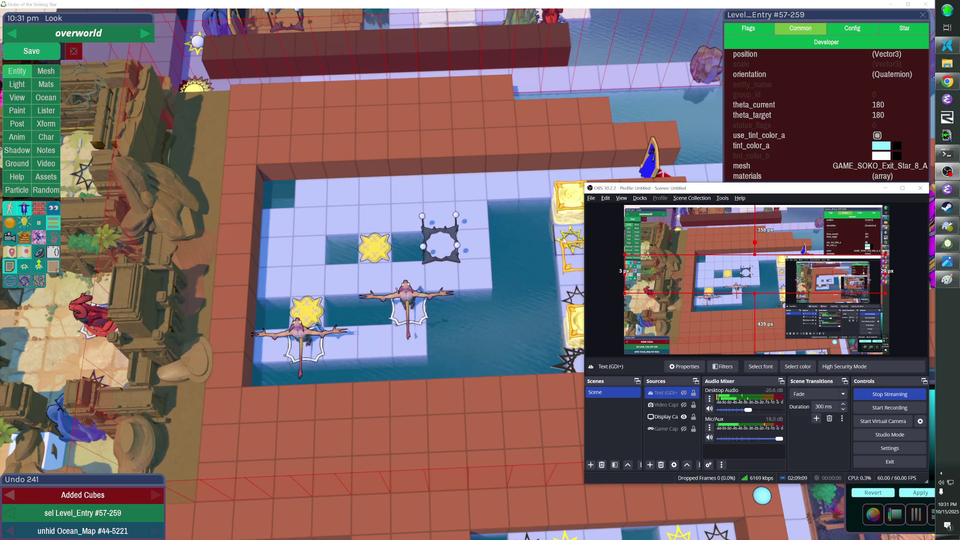
{"action": "left_click", "coordinate": [644, 5]}
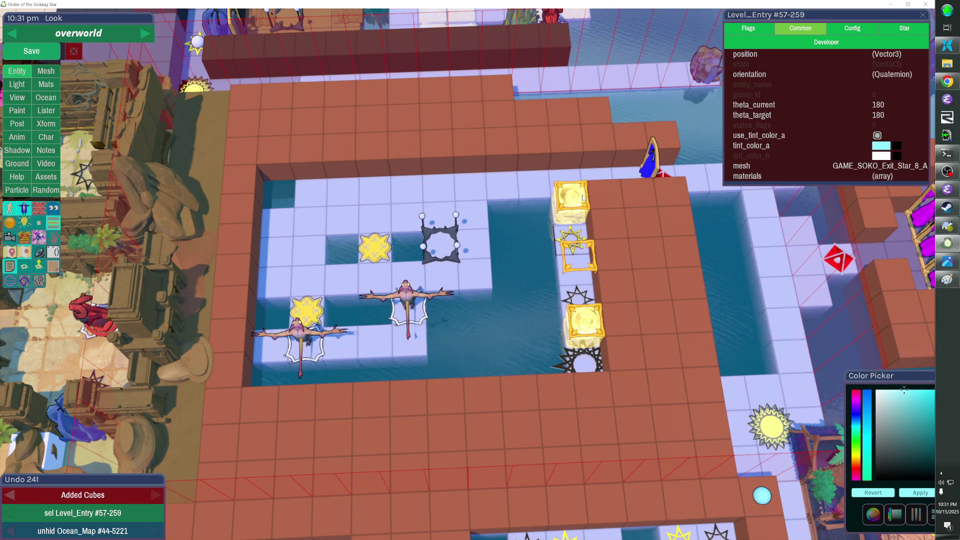
Step: Fly the editor camera around the overworld and bring the game window back to the front
{"action": "scroll", "coordinate": [583, 197], "scroll_direction": "up", "scroll_amount": 2}
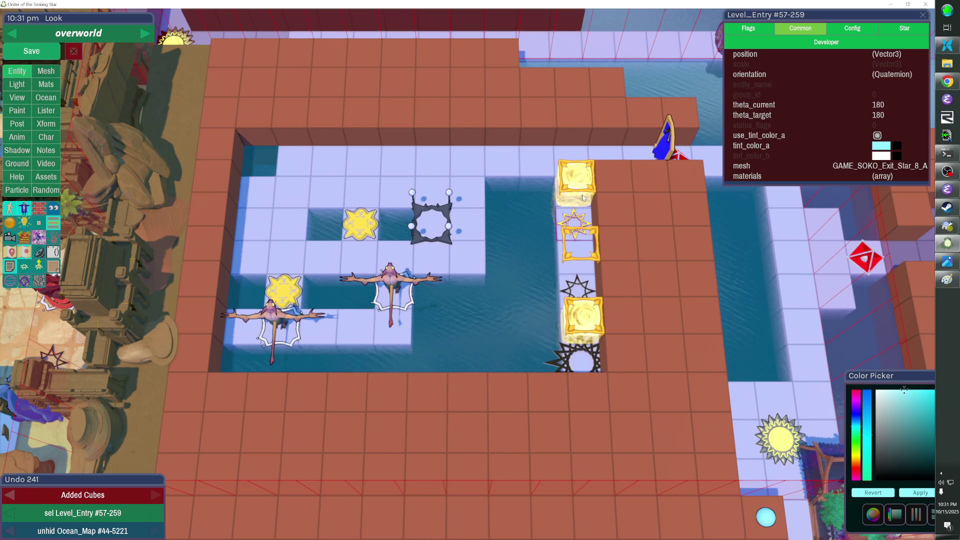
{"action": "key", "text": "Escape"}
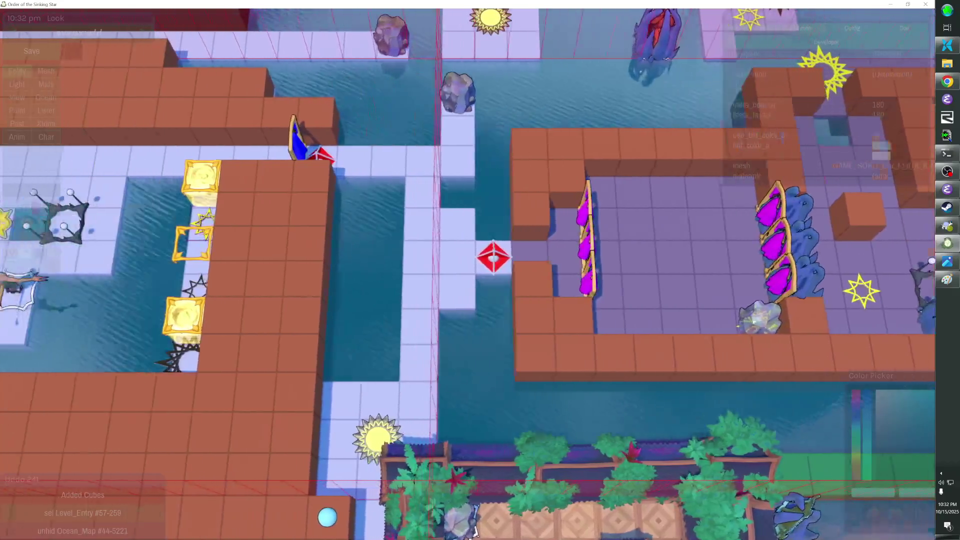
{"action": "key", "text": "alt+Tab"}
{"action": "key", "text": "alt+Tab"}
{"action": "key", "text": "alt+Tab"}
{"action": "key", "text": "alt+Tab"}
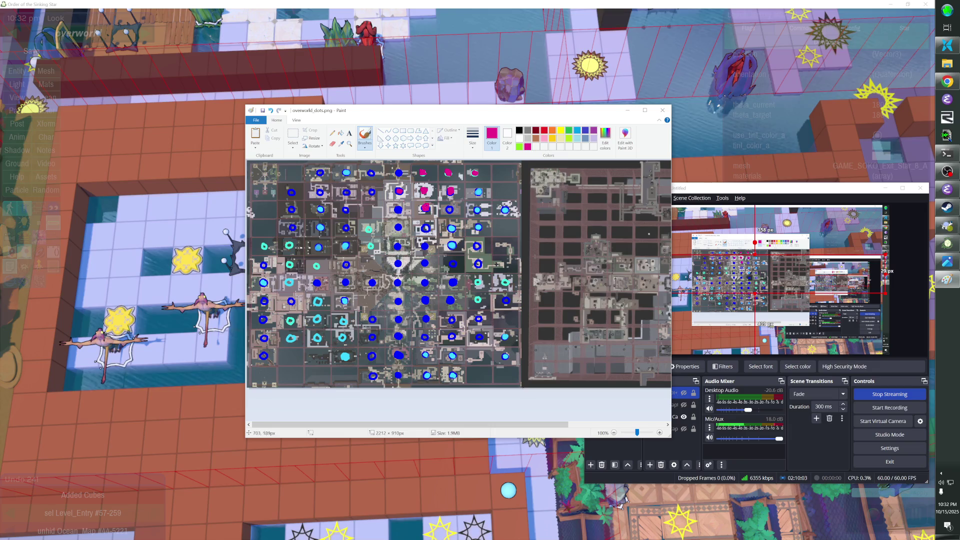
{"action": "left_click", "coordinate": [540, 25]}
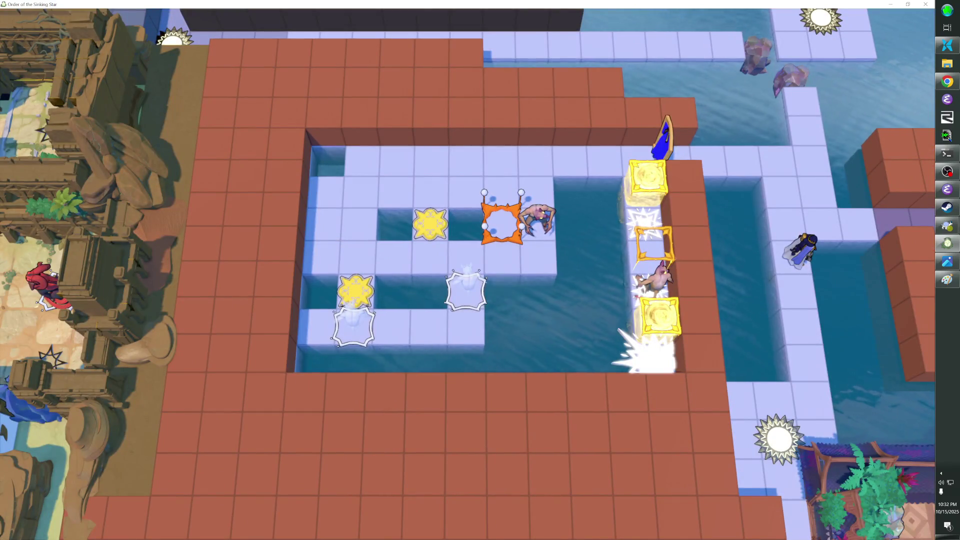
Step: Step the hero at the room entrance, save the overworld level with Ctrl+S, and exit the editor
{"action": "key", "text": "Up"}
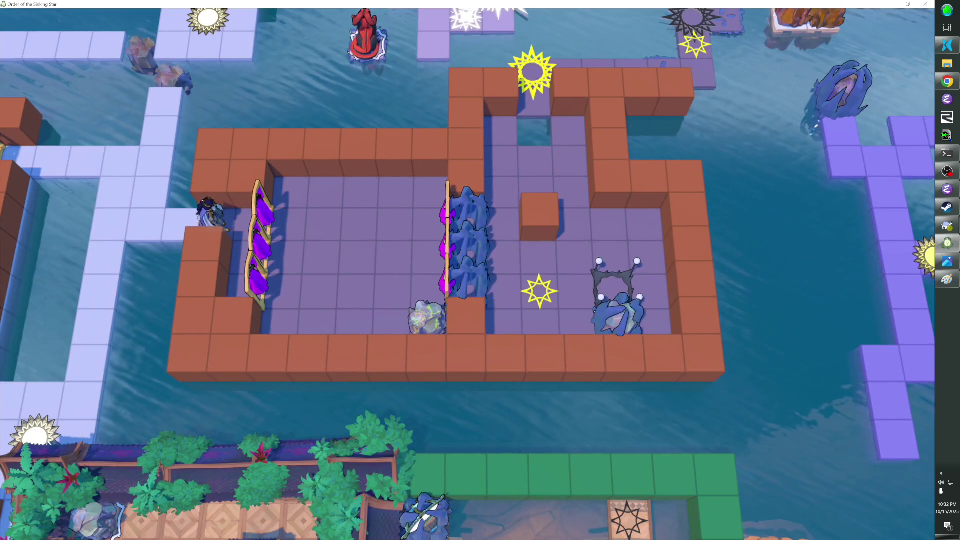
{"action": "key", "text": "Left"}
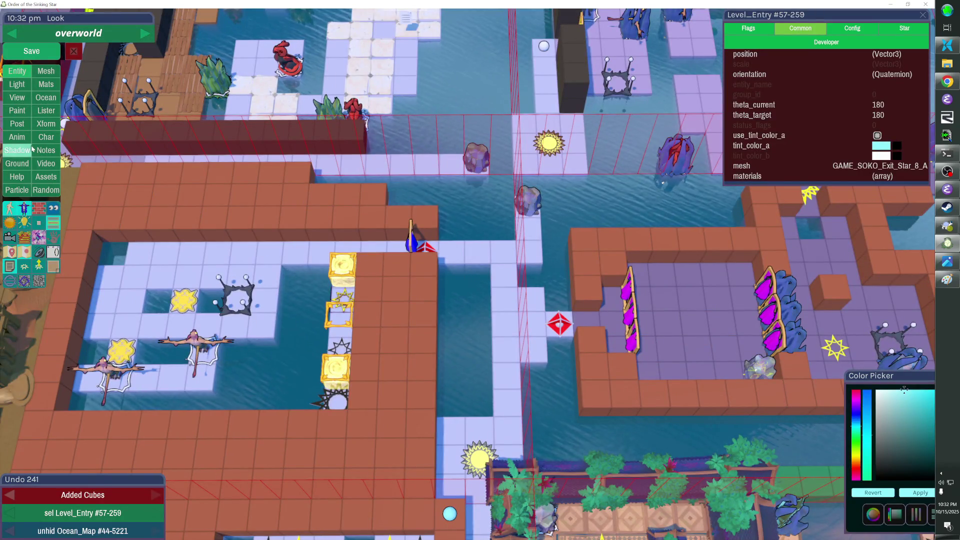
{"action": "key", "text": "ctrl+s"}
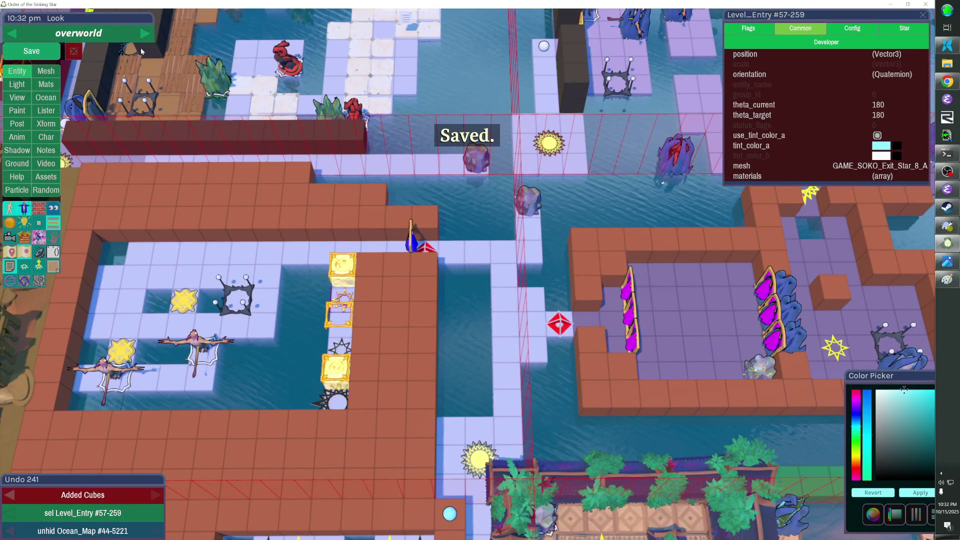
{"action": "key", "text": "Escape"}
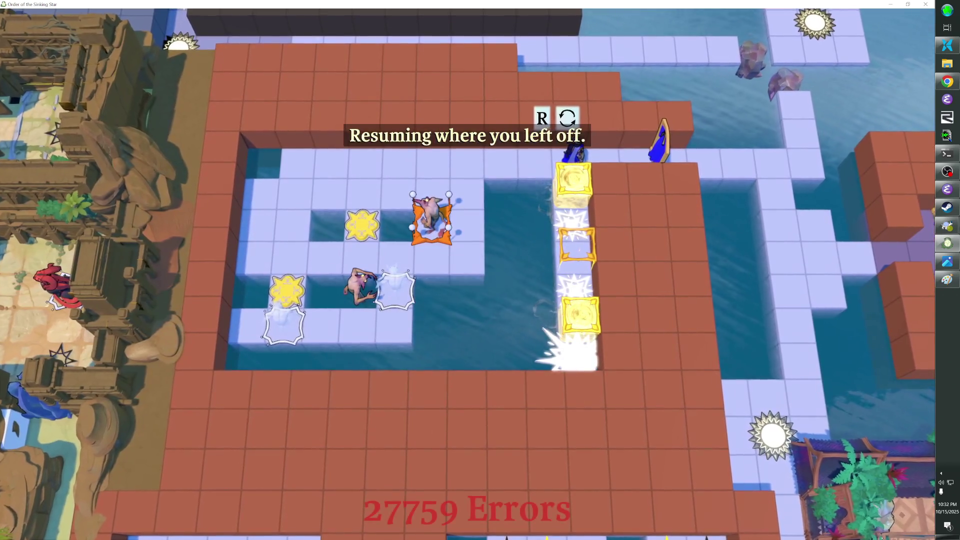
Step: Walk down into the curtain room, gain the Bard Outfit, and shift the rock off the star
{"action": "key", "text": "Down"}
{"action": "key", "text": "Down"}
{"action": "key", "text": "Down"}
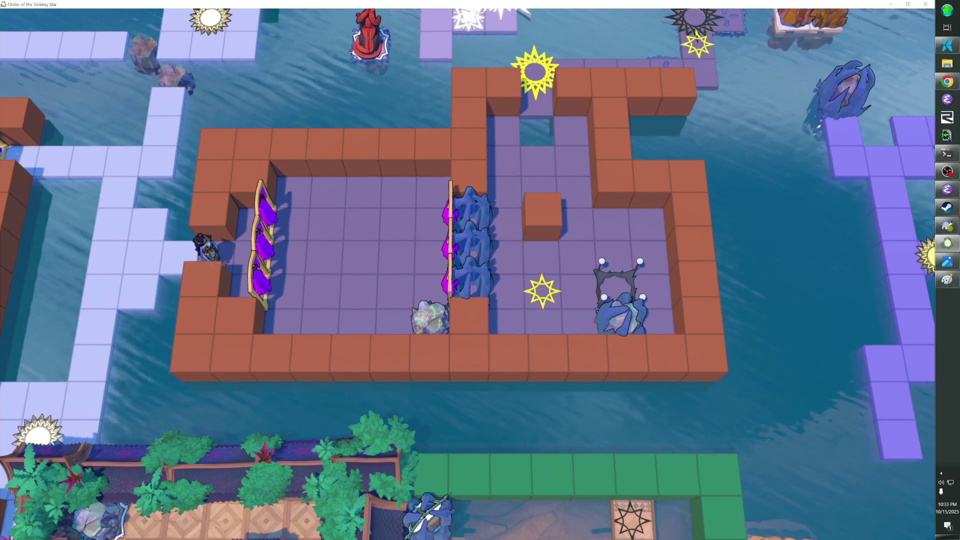
{"action": "key", "text": "Right"}
{"action": "key", "text": "Right"}
{"action": "key", "text": "Right"}
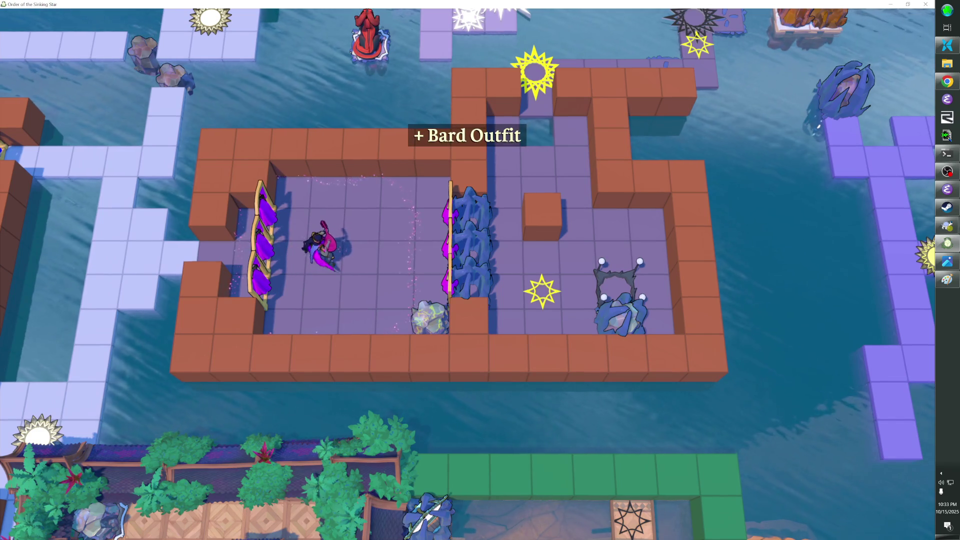
{"action": "key", "text": "Right"}
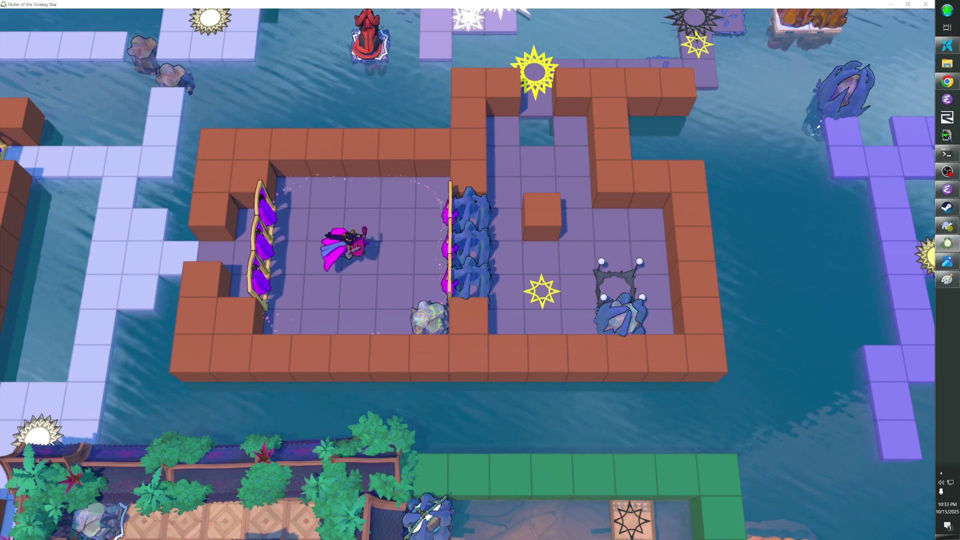
{"action": "key", "text": "Up"}
{"action": "key", "text": "Left"}
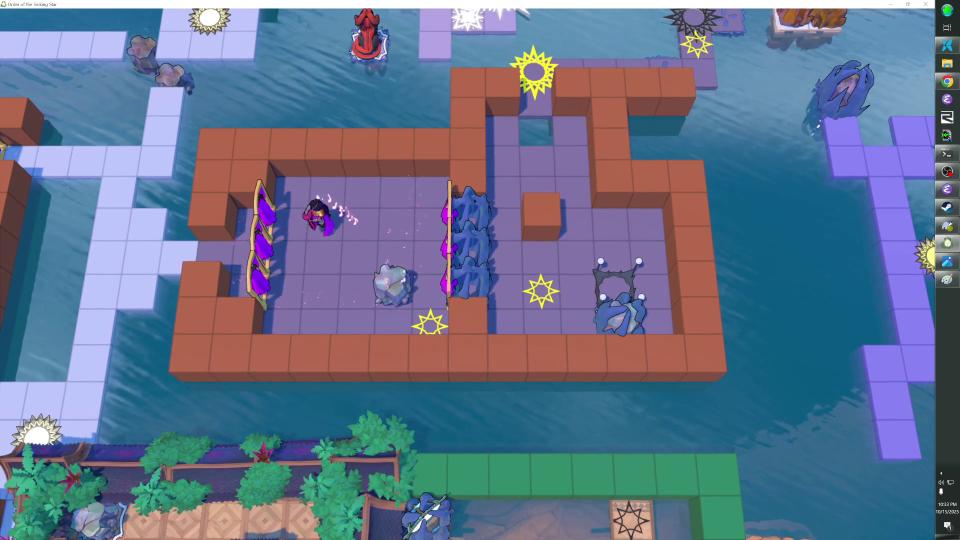
Step: Take the rock to the curtain fence, cross it and back, then reach the top-left corner
{"action": "key", "text": "Left"}
{"action": "key", "text": "Left"}
{"action": "key", "text": "Up"}
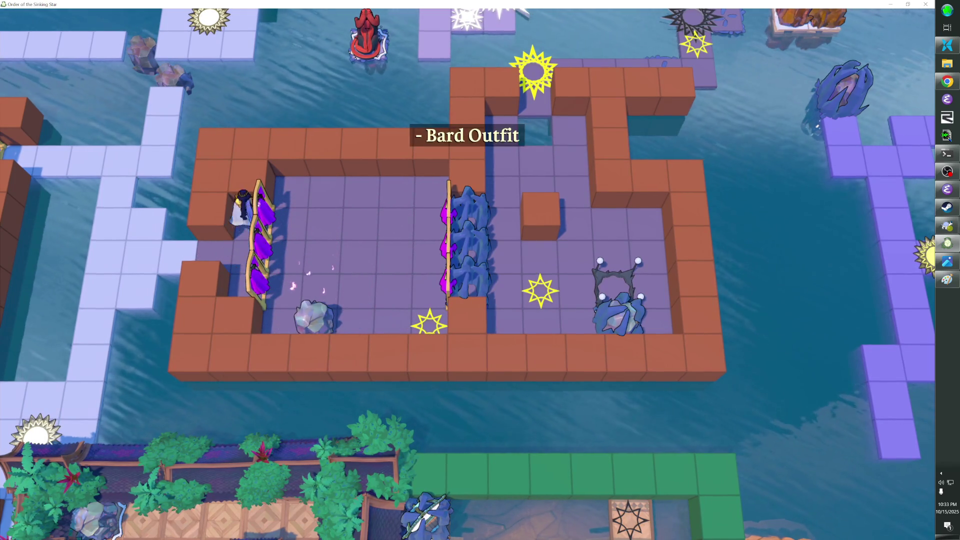
{"action": "key", "text": "Right"}
{"action": "key", "text": "Right"}
{"action": "key", "text": "Right"}
{"action": "key", "text": "Down"}
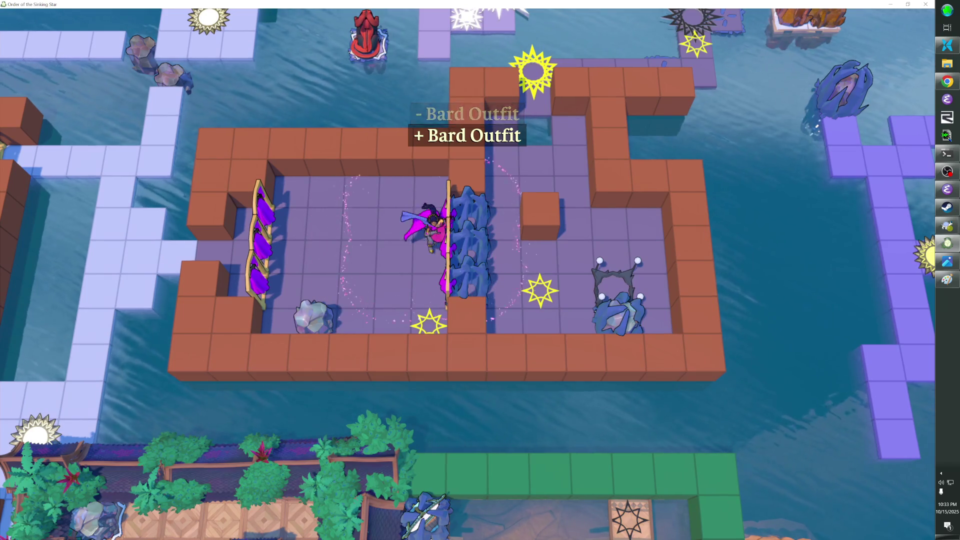
{"action": "key", "text": "Up"}
{"action": "key", "text": "Up"}
{"action": "key", "text": "Left"}
{"action": "key", "text": "Left"}
{"action": "key", "text": "Left"}
{"action": "key", "text": "Left"}
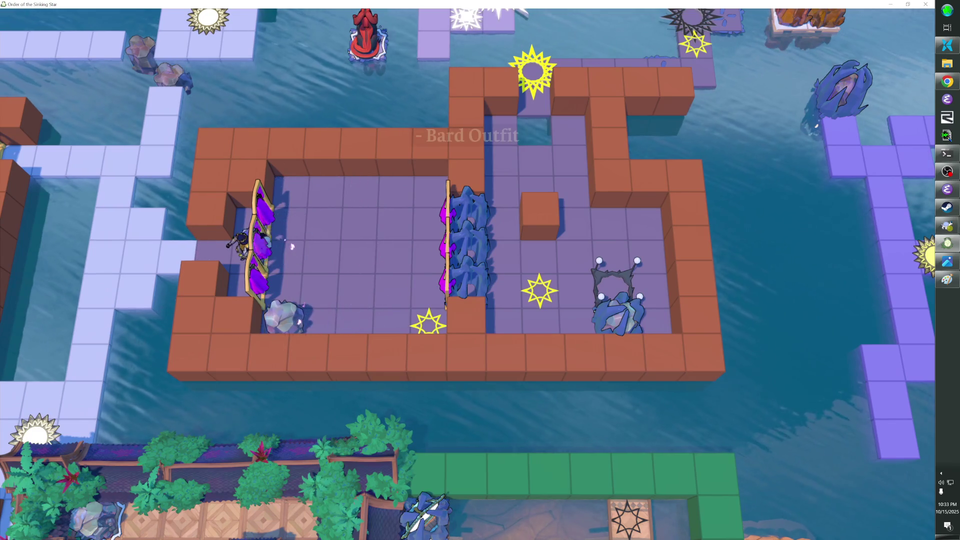
Step: Regain the outfit, undo a failed rock push with z, and return to the start tile
{"action": "key", "text": "Right"}
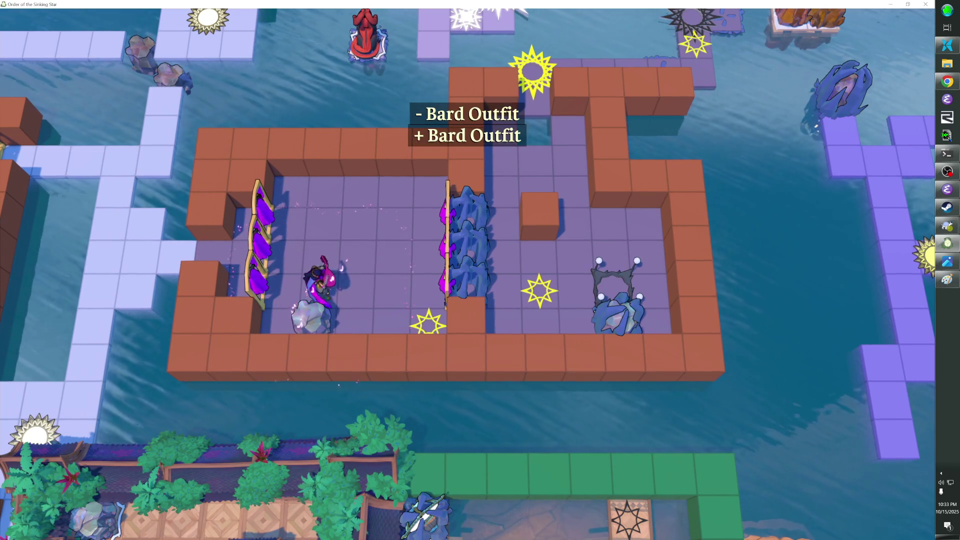
{"action": "key", "text": "Right"}
{"action": "key", "text": "z"}
{"action": "key", "text": "Left"}
{"action": "key", "text": "Up"}
{"action": "key", "text": "Up"}
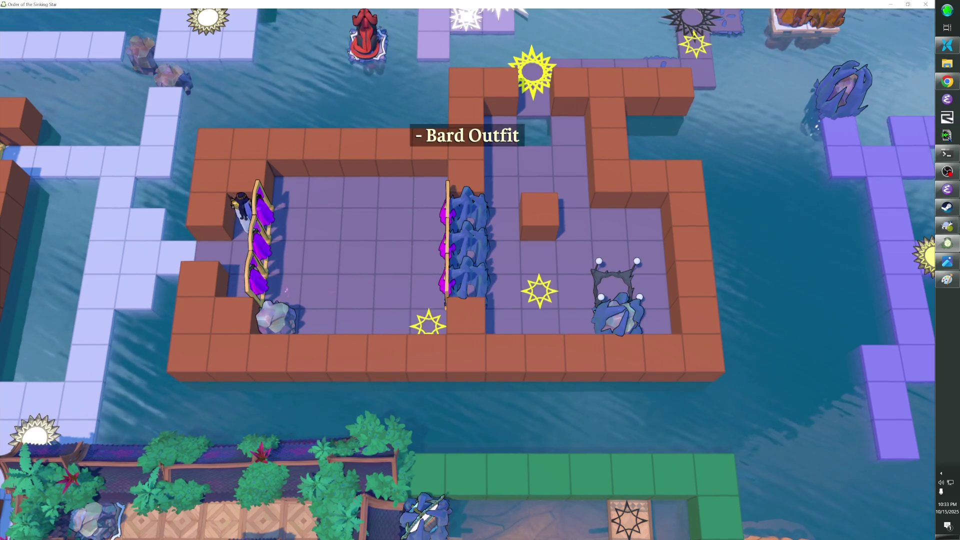
{"action": "key", "text": "Right"}
{"action": "key", "text": "Right"}
{"action": "key", "text": "Left"}
{"action": "key", "text": "Left"}
Step: Pull the rock through the curtain and up two tiles, testing curtain crossings along the way
{"action": "key", "text": "Down"}
{"action": "key", "text": "Down"}
{"action": "key", "text": "Right"}
{"action": "key", "text": "Right"}
{"action": "key", "text": "Right"}
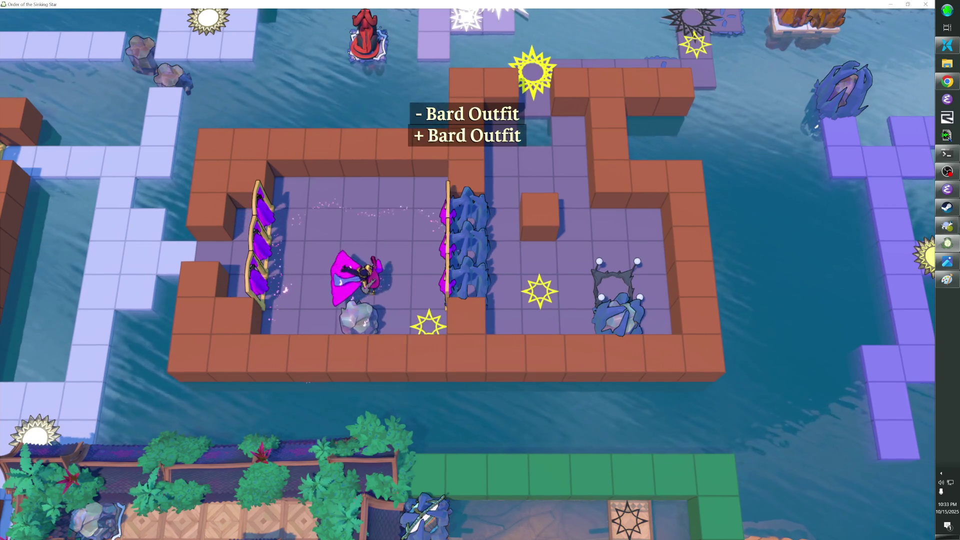
{"action": "key", "text": "Up"}
{"action": "key", "text": "Up"}
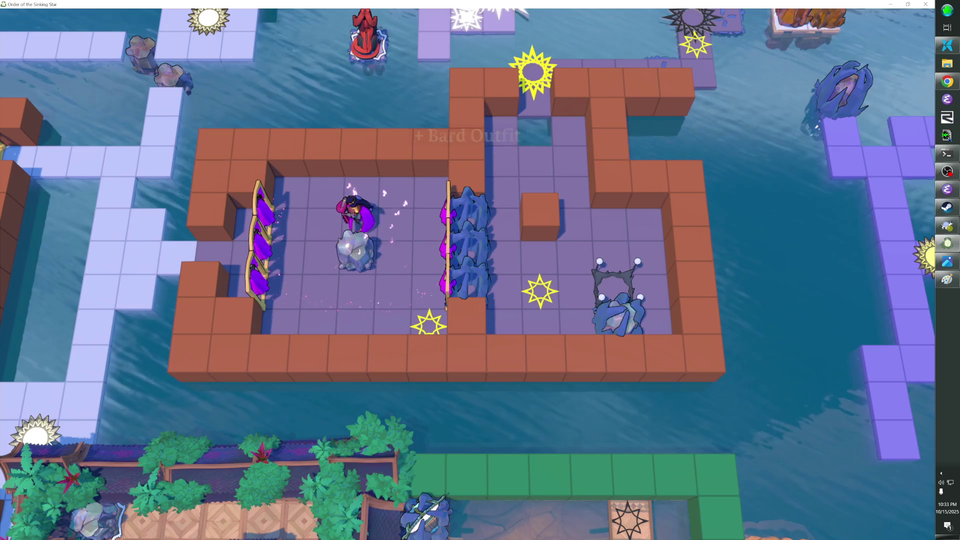
{"action": "key", "text": "Left"}
{"action": "key", "text": "Left"}
{"action": "key", "text": "Right"}
{"action": "key", "text": "Right"}
{"action": "key", "text": "Right"}
{"action": "key", "text": "Right"}
{"action": "key", "text": "Down"}
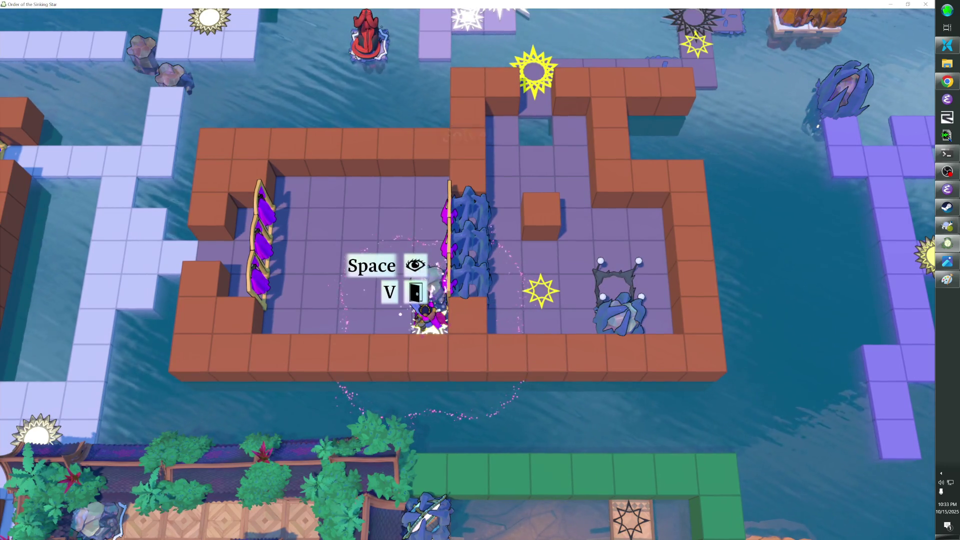
Step: Move the rock two tiles left and burst the blue plant wall, then walk past it
{"action": "key", "text": "Left"}
{"action": "key", "text": "Left"}
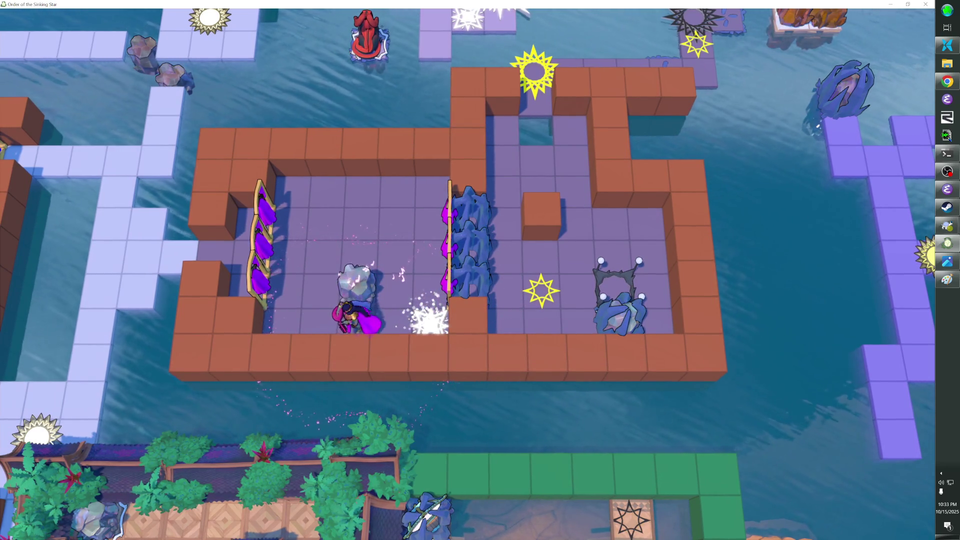
{"action": "key", "text": "Up"}
{"action": "key", "text": "Right"}
{"action": "key", "text": "Right"}
{"action": "key", "text": "Right"}
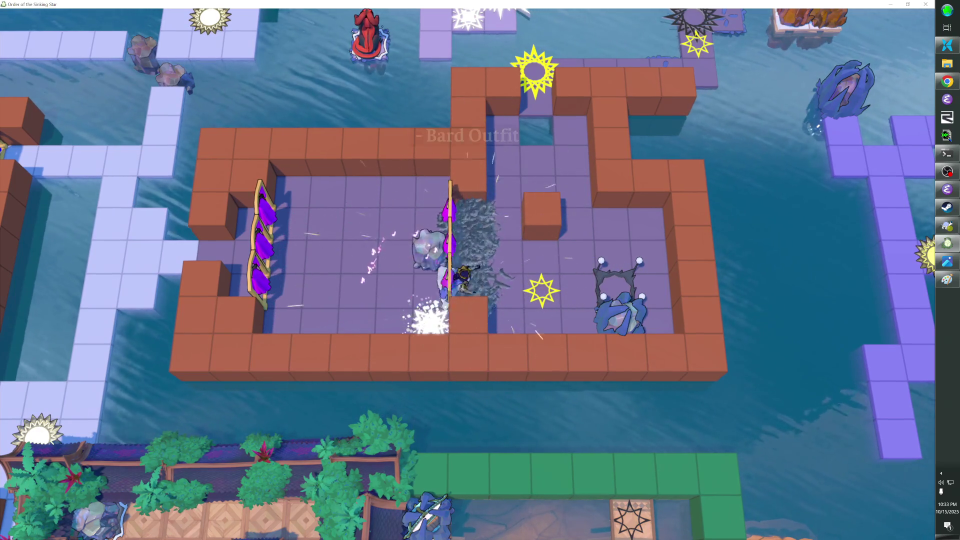
{"action": "key", "text": "Right"}
{"action": "key", "text": "Right"}
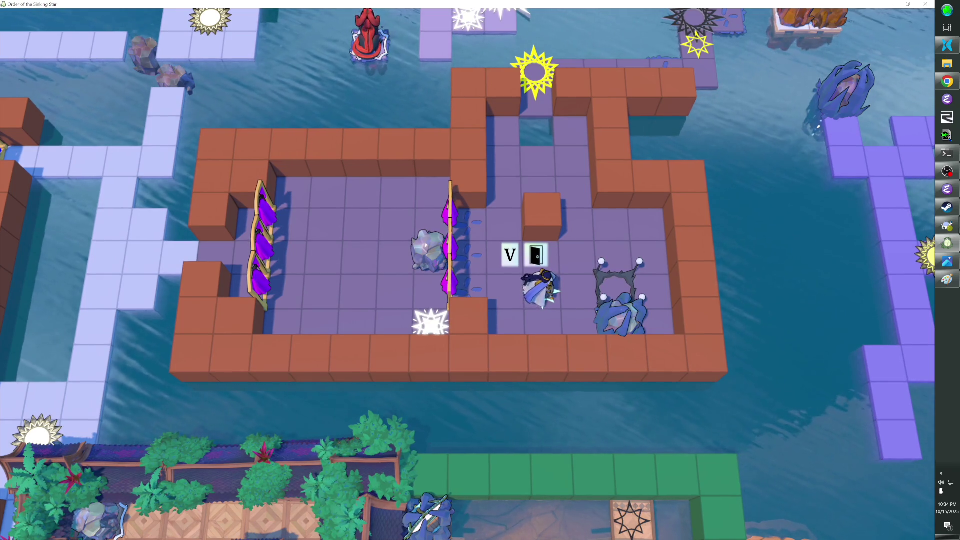
Step: Cross the magenta barrier to toggle the Bard Outfit and push the crystal down a row
{"action": "key", "text": "Right"}
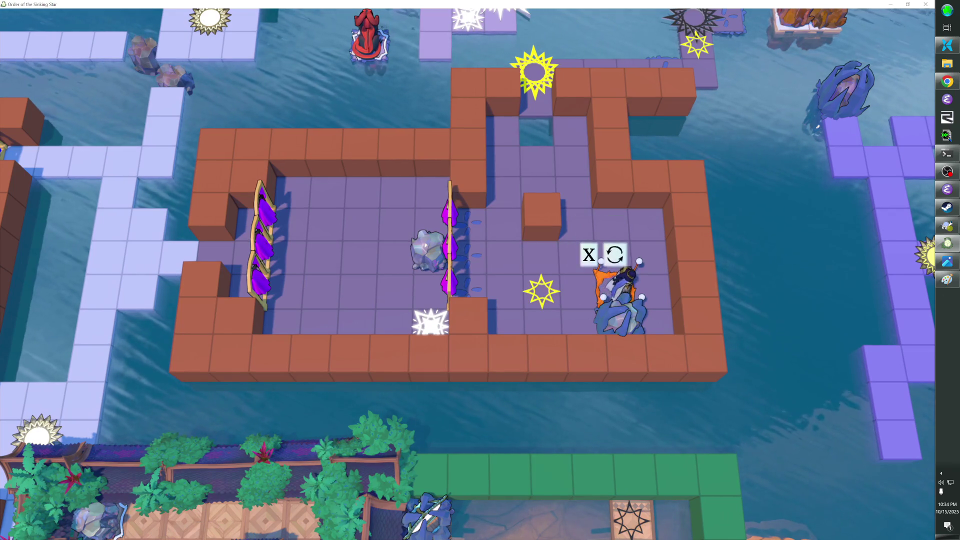
{"action": "key", "text": "Left"}
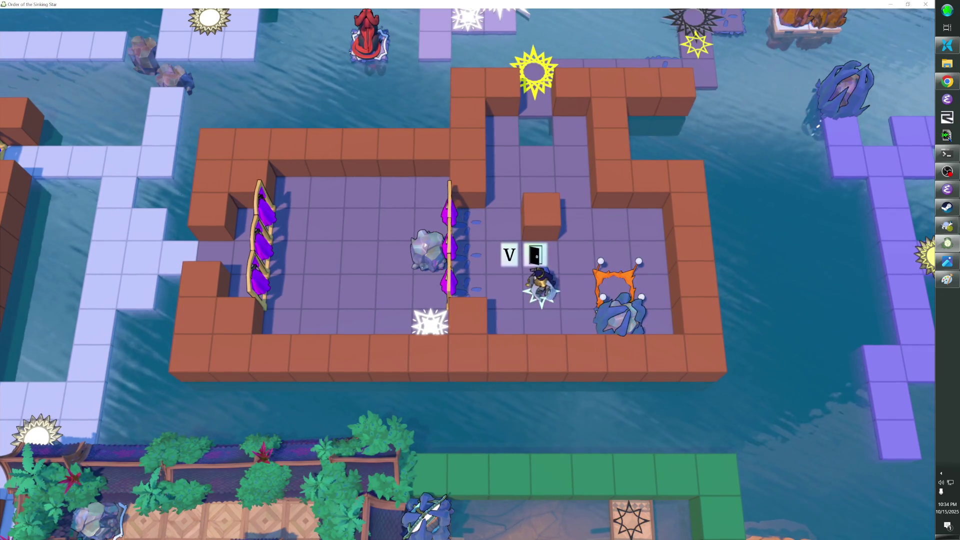
{"action": "key", "text": "Left"}
{"action": "key", "text": "Left"}
{"action": "key", "text": "Up"}
{"action": "key", "text": "Up"}
{"action": "key", "text": "Right"}
{"action": "key", "text": "Right"}
{"action": "key", "text": "Right"}
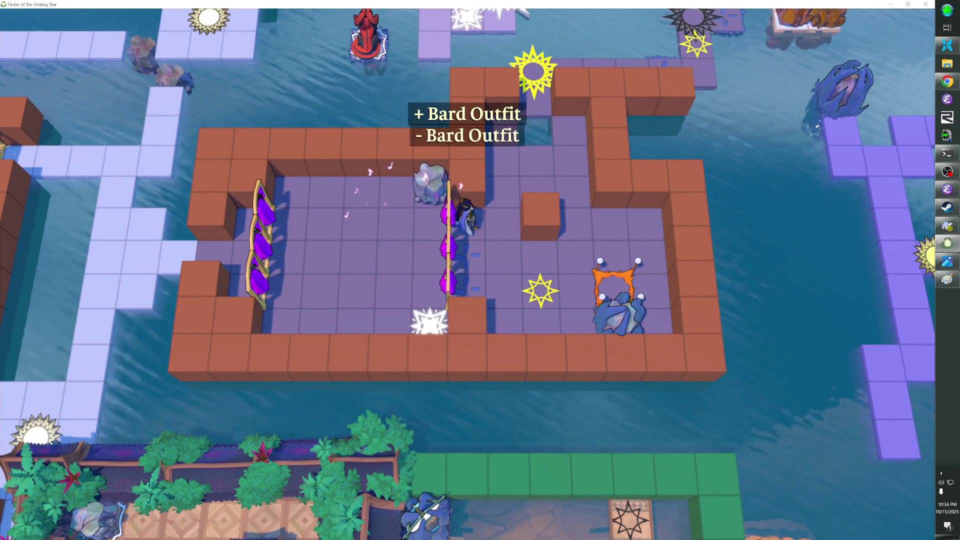
{"action": "key", "text": "Left"}
{"action": "key", "text": "Down"}
{"action": "key", "text": "Right"}
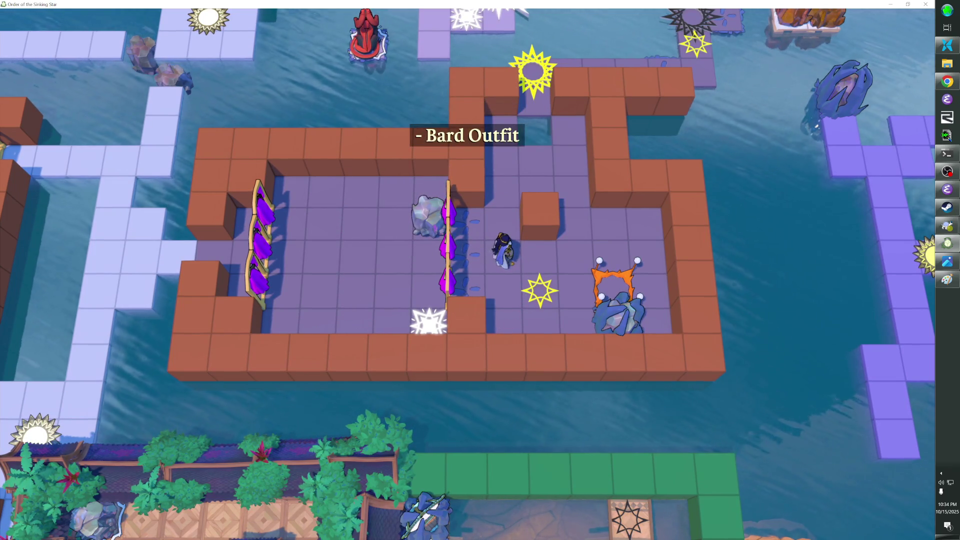
Step: Step onto the yellow star tile and use it with v to exit the level
{"action": "key", "text": "Down"}
{"action": "key", "text": "Right"}
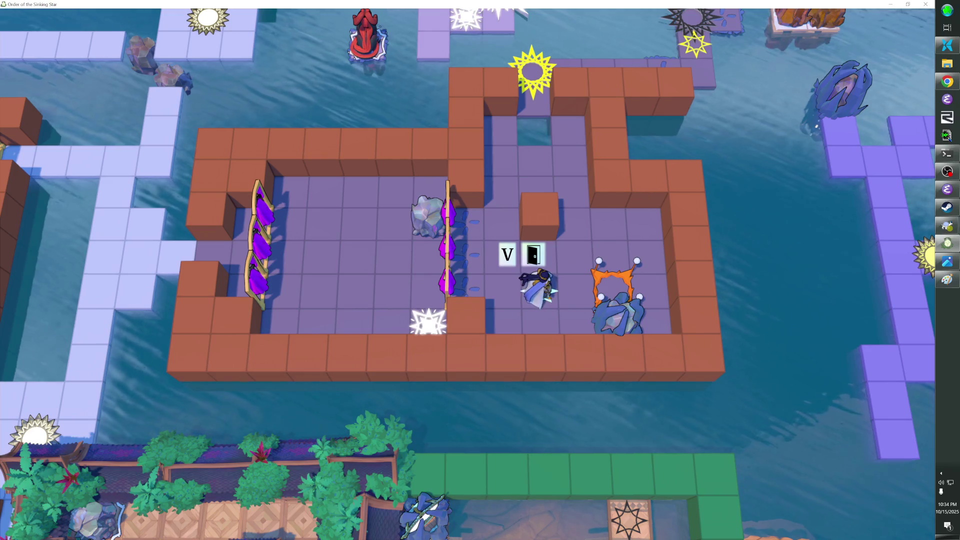
{"action": "key", "text": "Left"}
{"action": "key", "text": "Right"}
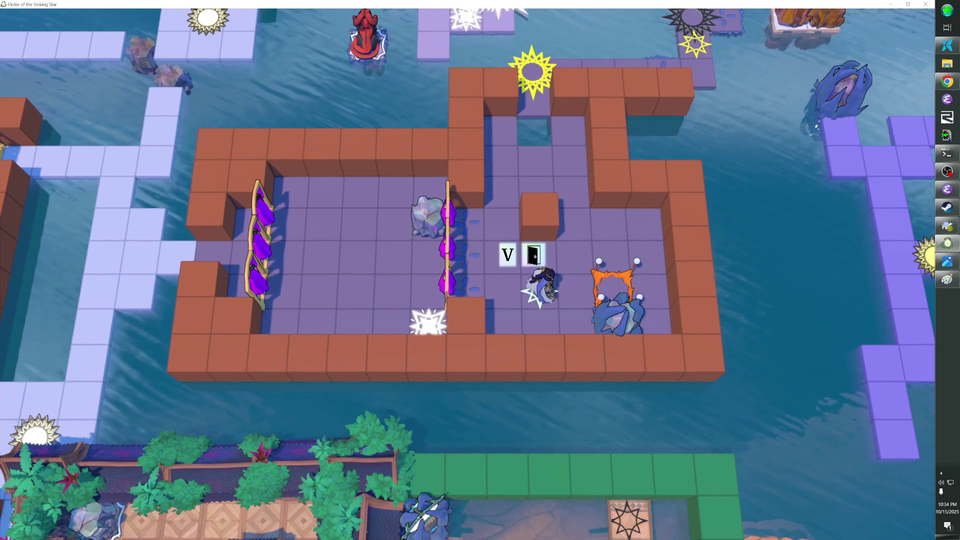
{"action": "key", "text": "v"}
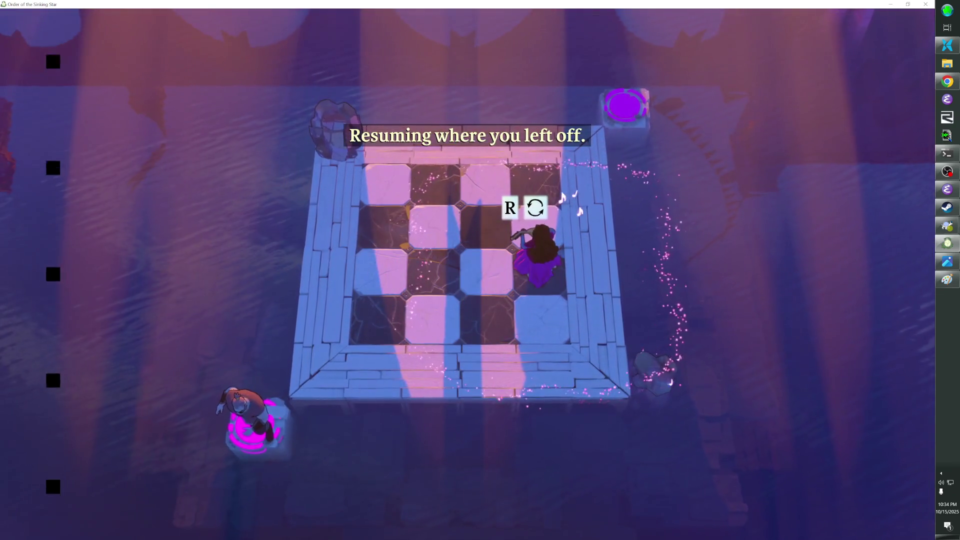
Step: Exit to the overworld from the pause menu and move onto the sparkle tile by the gate
{"action": "key", "text": "Escape"}
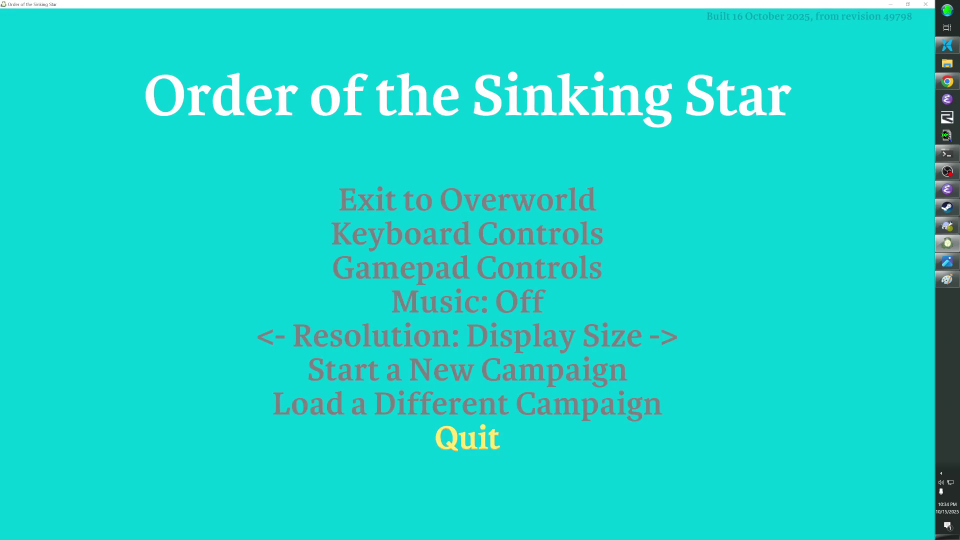
{"action": "key", "text": "Down"}
{"action": "key", "text": "Return"}
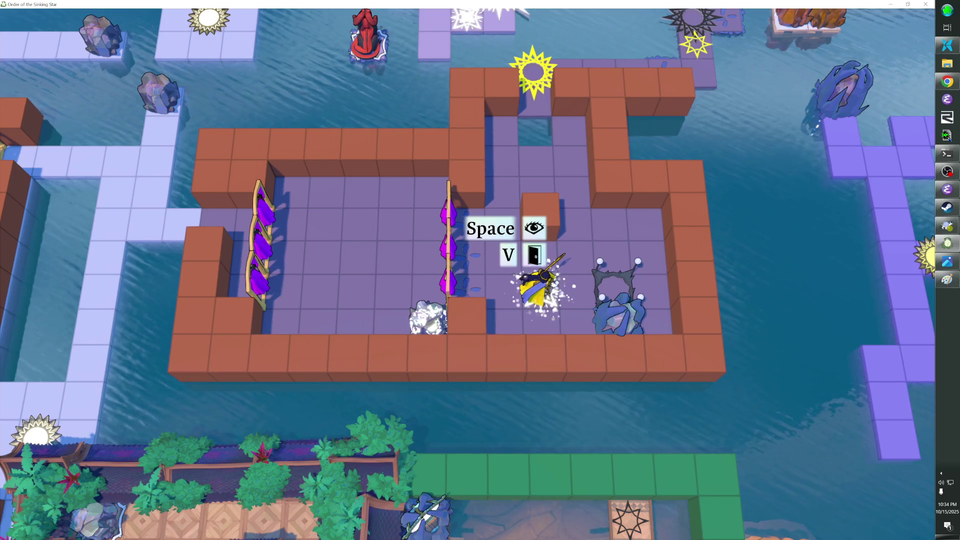
{"action": "key", "text": "Right"}
{"action": "key", "text": "Right"}
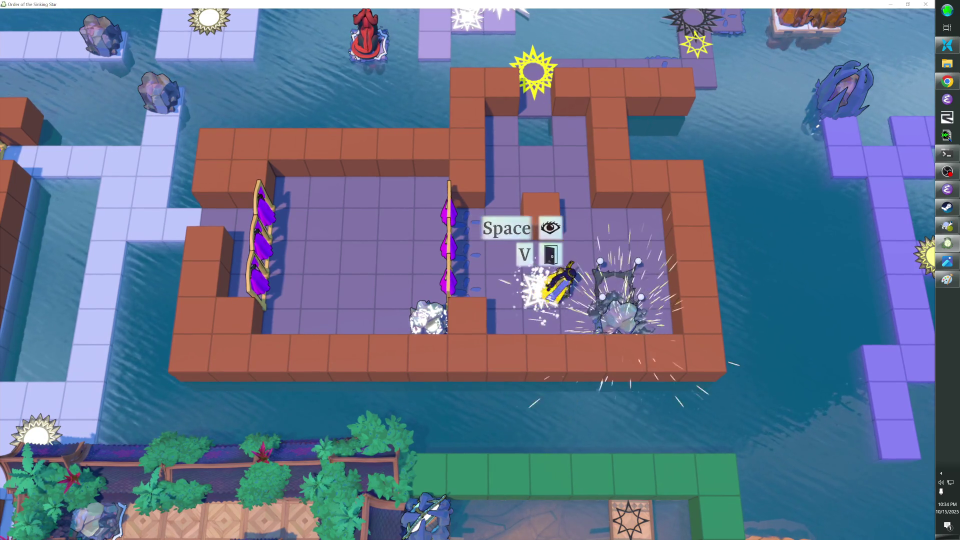
{"action": "key", "text": "Left"}
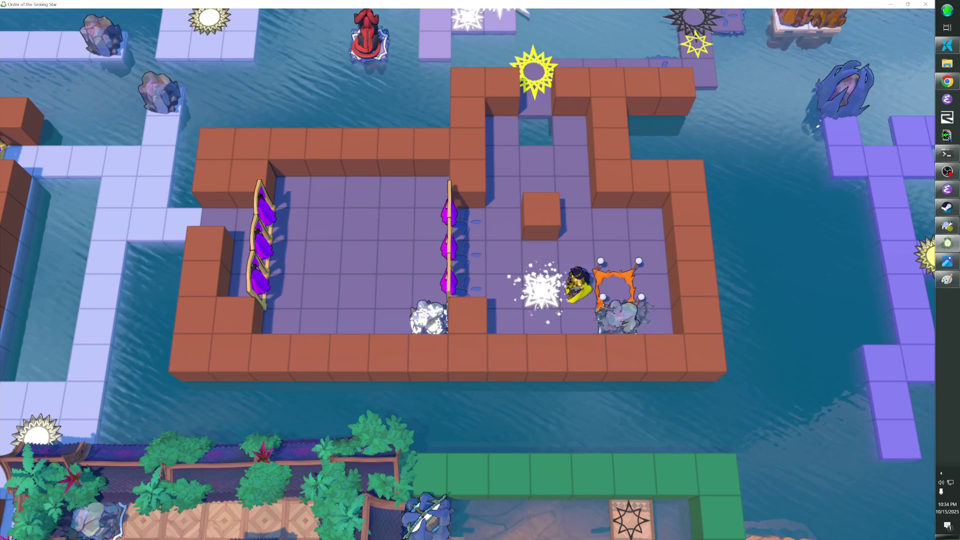
{"action": "key", "text": "Left"}
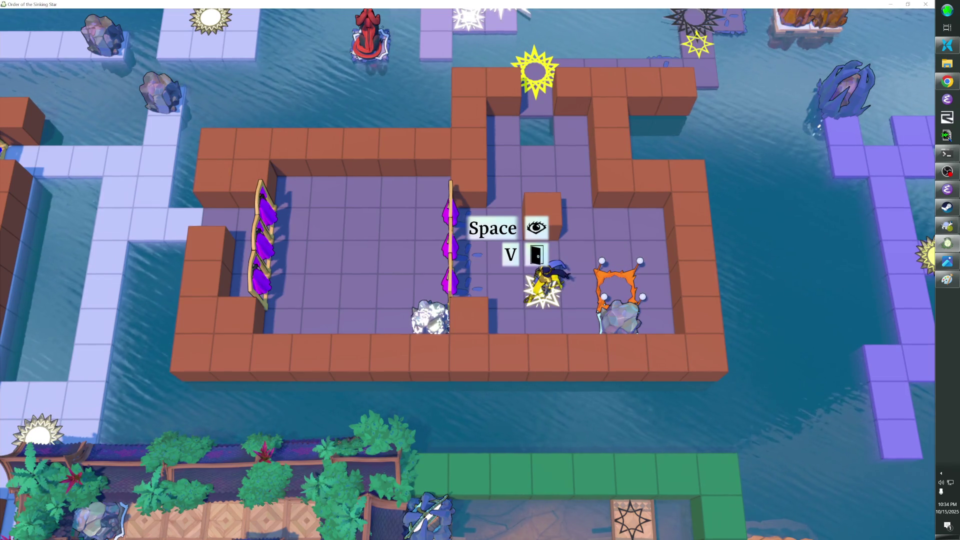
Step: Walk through the gate to regain the Bard Outfit, then open the level editor with F1
{"action": "key", "text": "Left"}
{"action": "key", "text": "Left"}
{"action": "key", "text": "Left"}
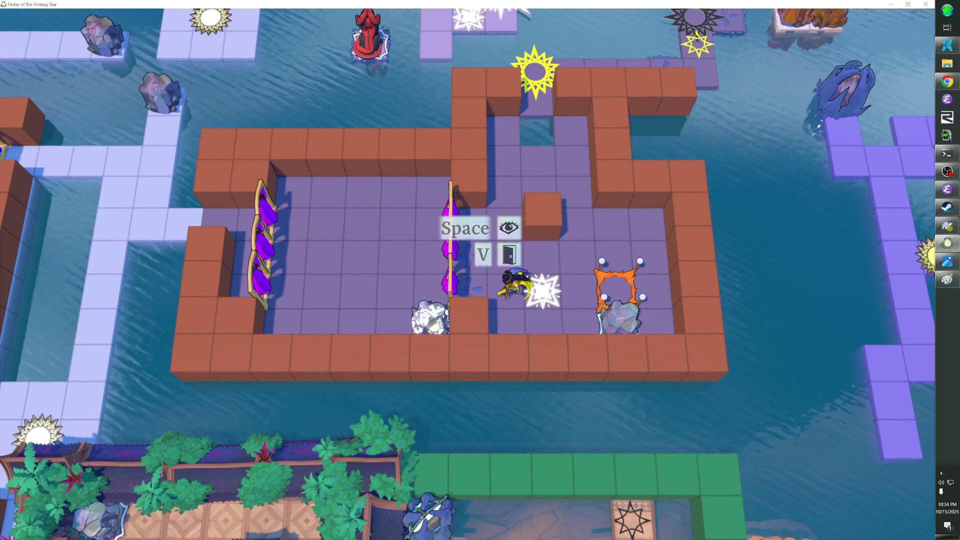
{"action": "key", "text": "Left"}
{"action": "key", "text": "Left"}
{"action": "key", "text": "Up"}
{"action": "key", "text": "Up"}
{"action": "key", "text": "Left"}
{"action": "key", "text": "Escape"}
{"action": "key", "text": "Up"}
{"action": "key", "text": "Escape"}
{"action": "key", "text": "F1"}
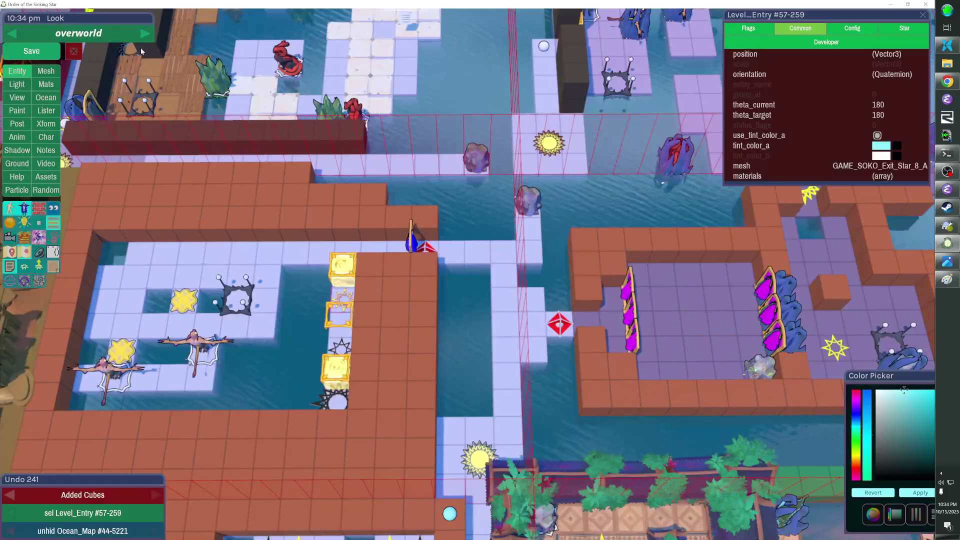
Step: Close the editor, quit the game with Alt+F4, and relaunch it by running sokoban.exe
{"action": "key", "text": "F1"}
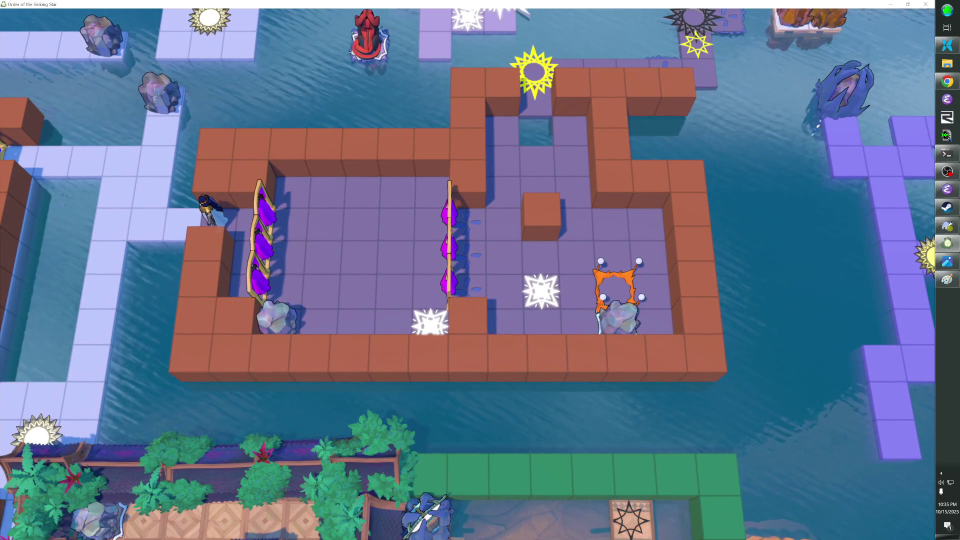
{"action": "key", "text": "alt+F4"}
{"action": "type", "text": "run_tree\\soko"}
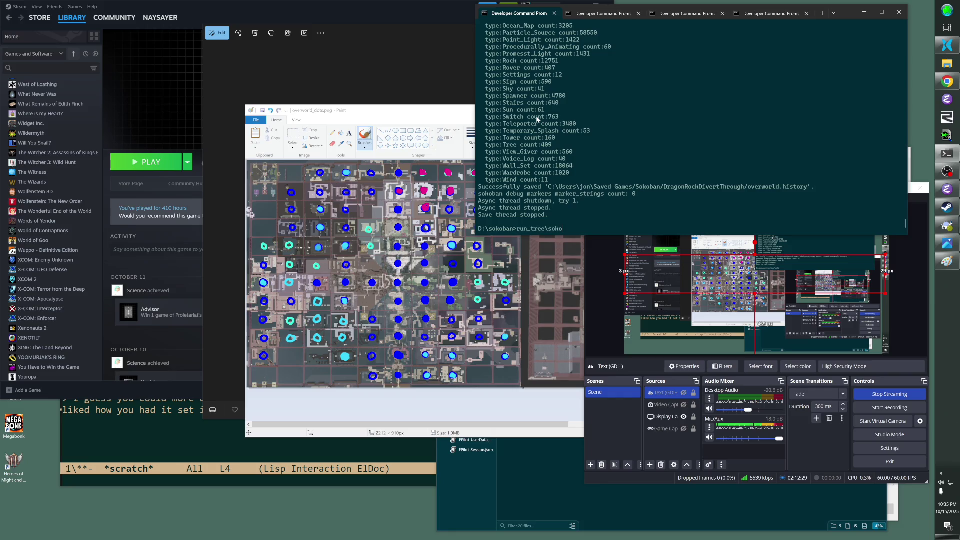
{"action": "type", "text": "ban.exe"}
{"action": "key", "text": "Return"}
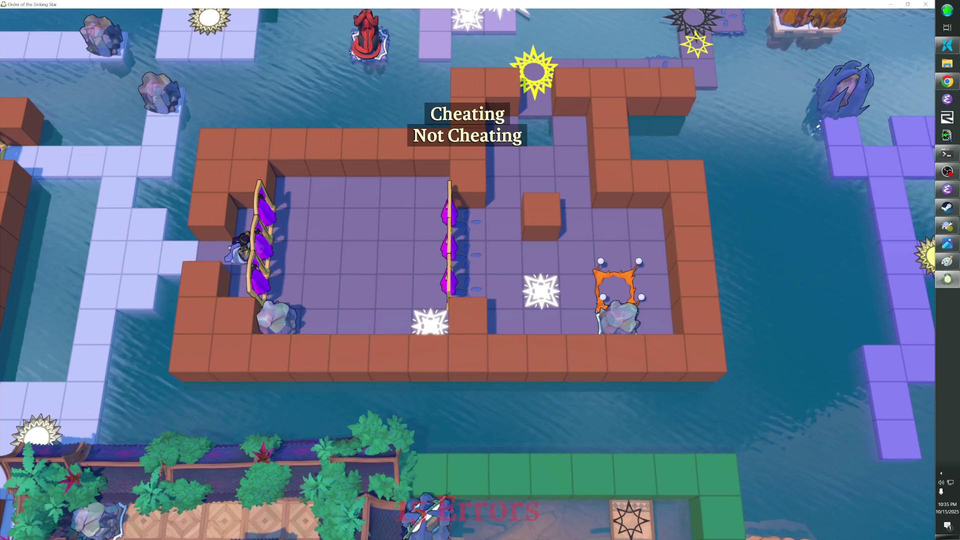
Step: Walk through the purple gate to drop the outfit, then return and push the rock right
{"action": "key", "text": "Right"}
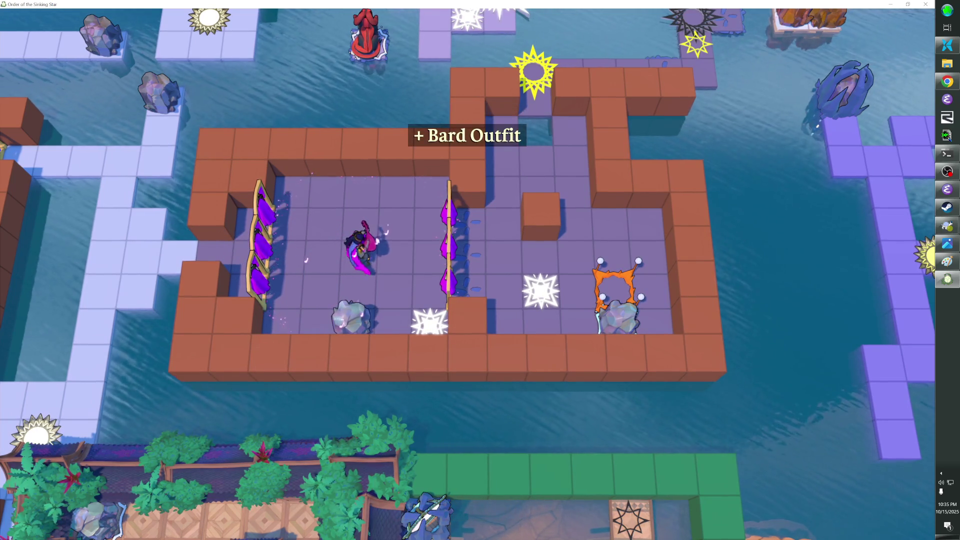
{"action": "key", "text": "Up"}
{"action": "key", "text": "Left"}
{"action": "key", "text": "Left"}
{"action": "key", "text": "Down"}
{"action": "key", "text": "Right"}
{"action": "key", "text": "Right"}
{"action": "key", "text": "Right"}
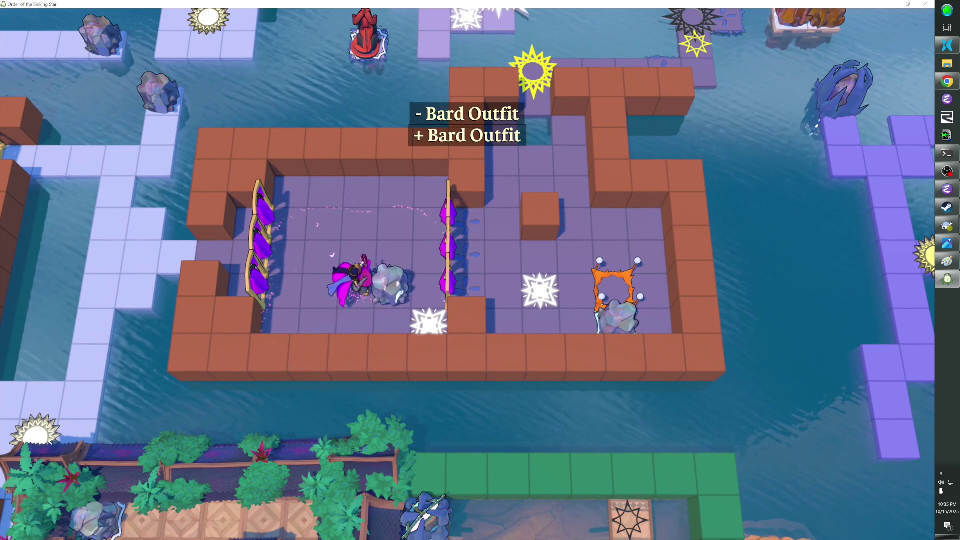
Step: Reposition through the gate, push the rock one tile left, then slide it right
{"action": "key", "text": "Up"}
{"action": "key", "text": "Up"}
{"action": "key", "text": "Left"}
{"action": "key", "text": "Left"}
{"action": "key", "text": "Left"}
{"action": "key", "text": "Down"}
{"action": "key", "text": "Down"}
{"action": "key", "text": "Right"}
{"action": "key", "text": "Right"}
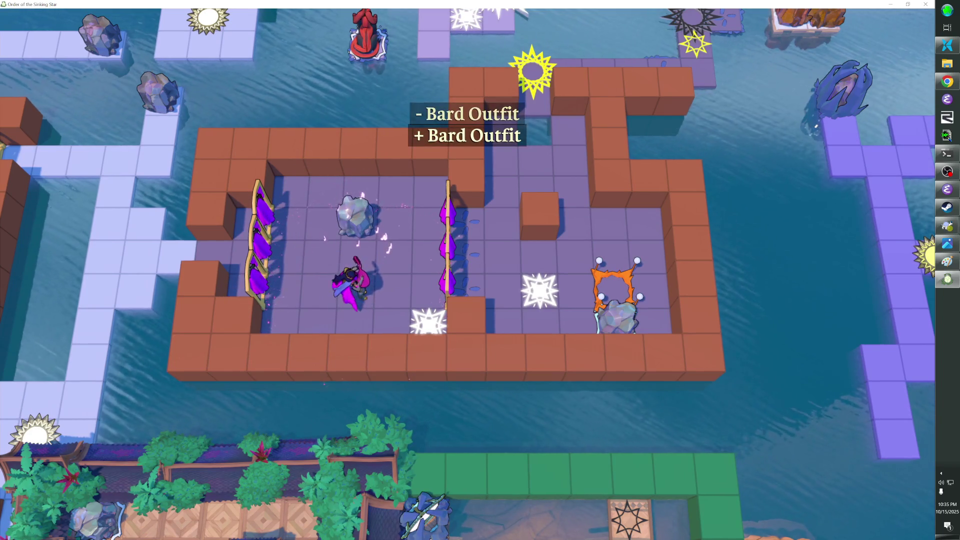
{"action": "key", "text": "Right"}
{"action": "key", "text": "Right"}
{"action": "key", "text": "Right"}
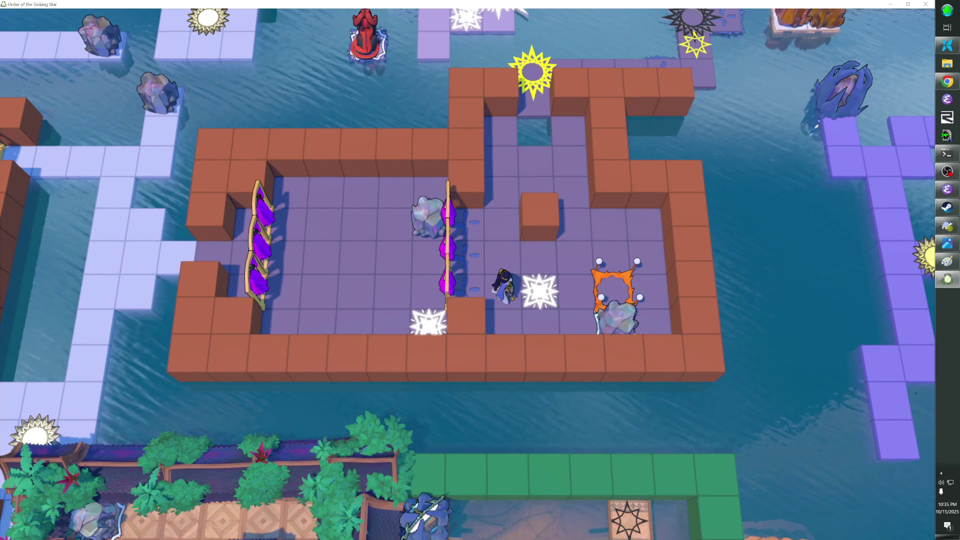
Step: Walk around to the orange frame, push the rock along the bottom row, and undo it
{"action": "key", "text": "Down"}
{"action": "key", "text": "Right"}
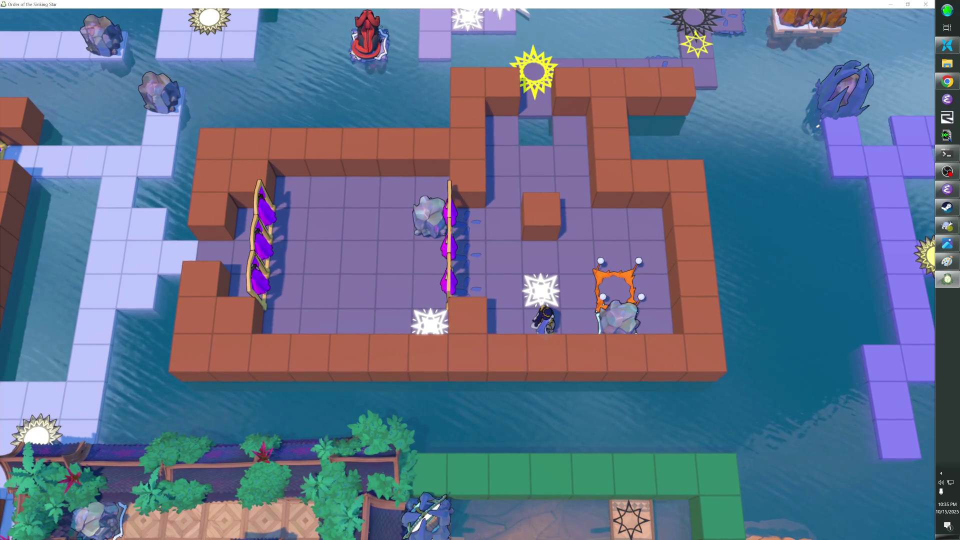
{"action": "key", "text": "Right"}
{"action": "key", "text": "Up"}
{"action": "key", "text": "Up"}
{"action": "key", "text": "Right"}
{"action": "key", "text": "Right"}
{"action": "key", "text": "Down"}
{"action": "key", "text": "Left"}
{"action": "key", "text": "Left"}
{"action": "key", "text": "Left"}
{"action": "key", "text": "z"}
{"action": "key", "text": "z"}
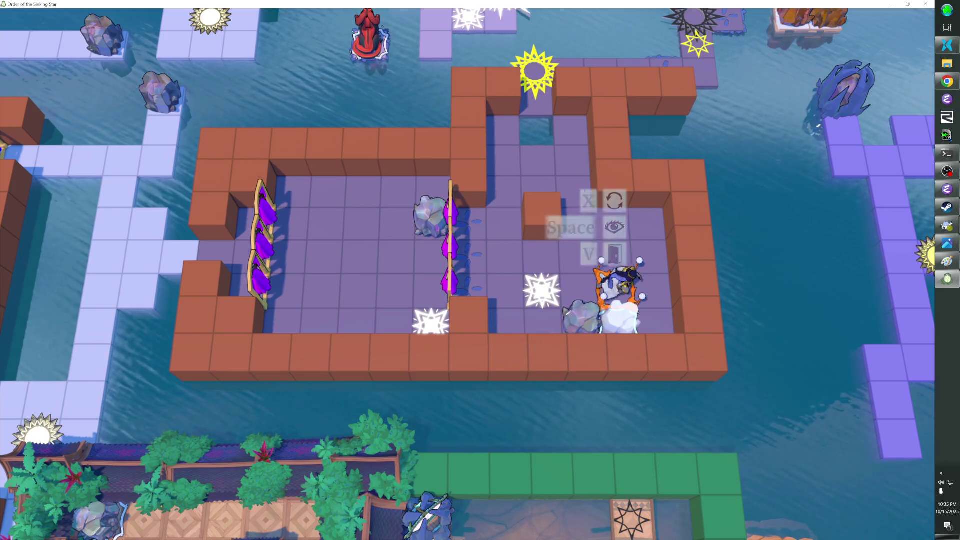
Step: Push the rock one tile left from the bottom-right corner and regain the Bard Outfit past the fence
{"action": "key", "text": "Left"}
{"action": "key", "text": "Down"}
{"action": "key", "text": "Left"}
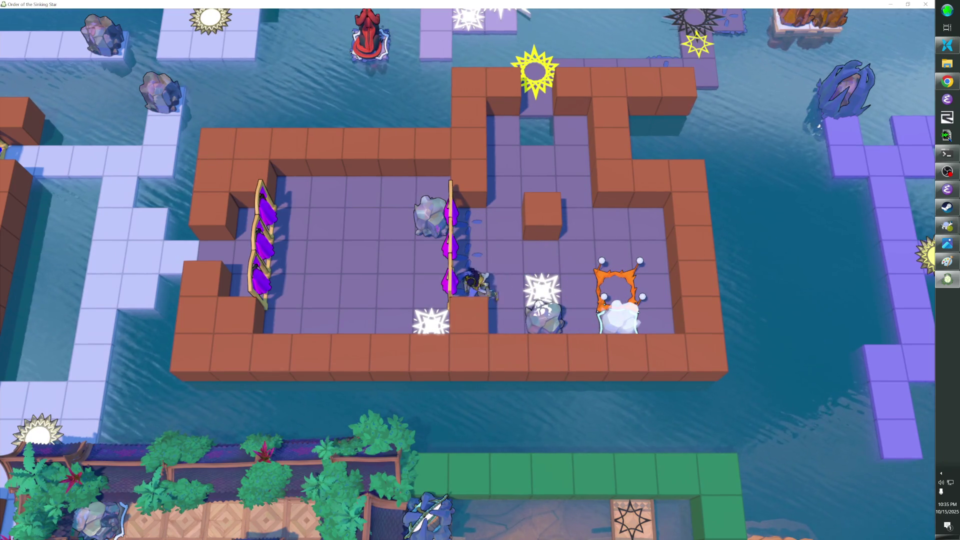
{"action": "key", "text": "Right"}
{"action": "key", "text": "Right"}
{"action": "key", "text": "Right"}
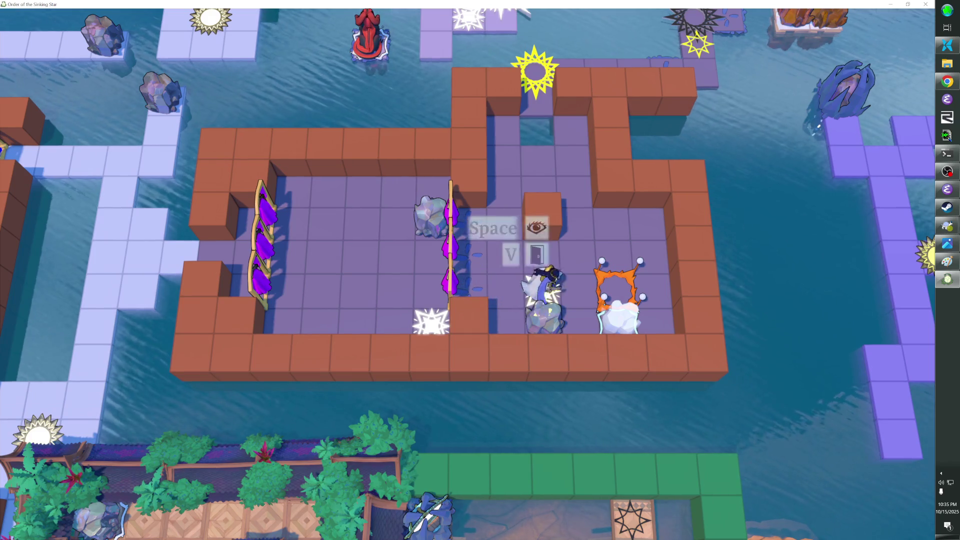
{"action": "key", "text": "Down"}
{"action": "key", "text": "Left"}
{"action": "key", "text": "Left"}
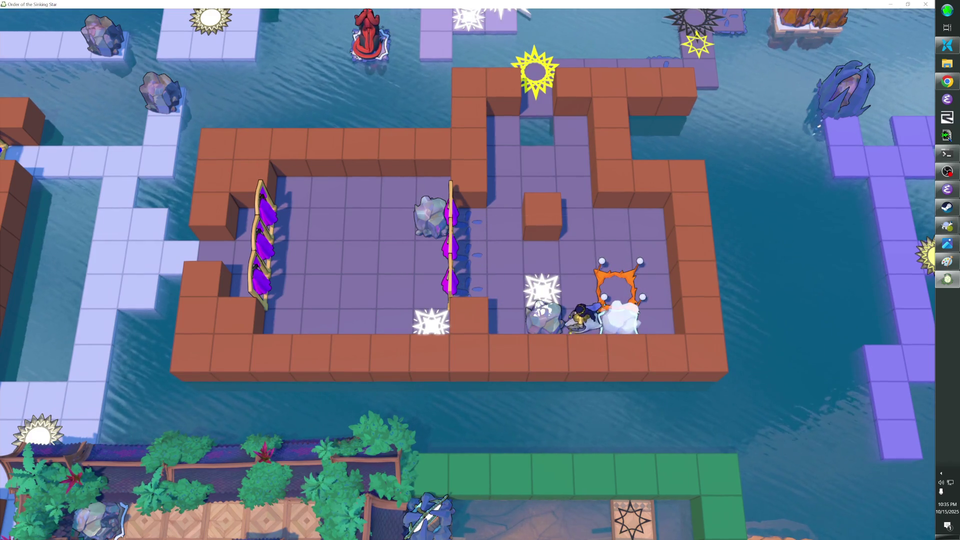
{"action": "key", "text": "Left"}
{"action": "key", "text": "Left"}
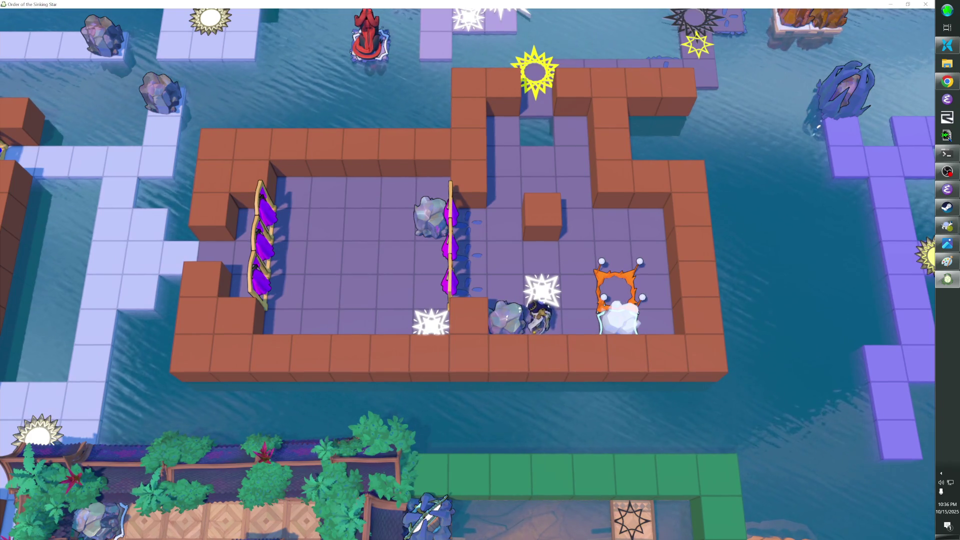
{"action": "key", "text": "Up"}
{"action": "key", "text": "Left"}
{"action": "key", "text": "Left"}
{"action": "key", "text": "Left"}
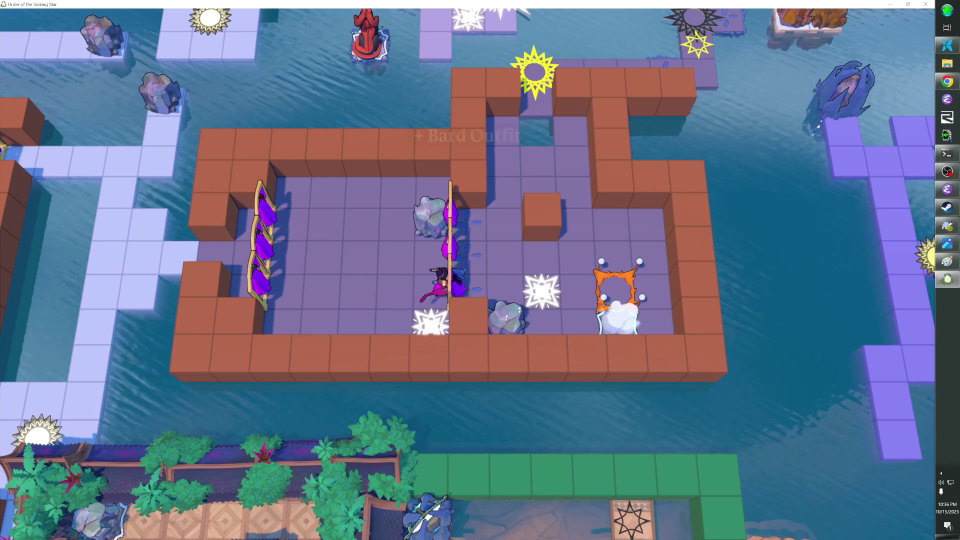
Step: Push both rocks left through the fence, undoing the attempts with z
{"action": "key", "text": "Up"}
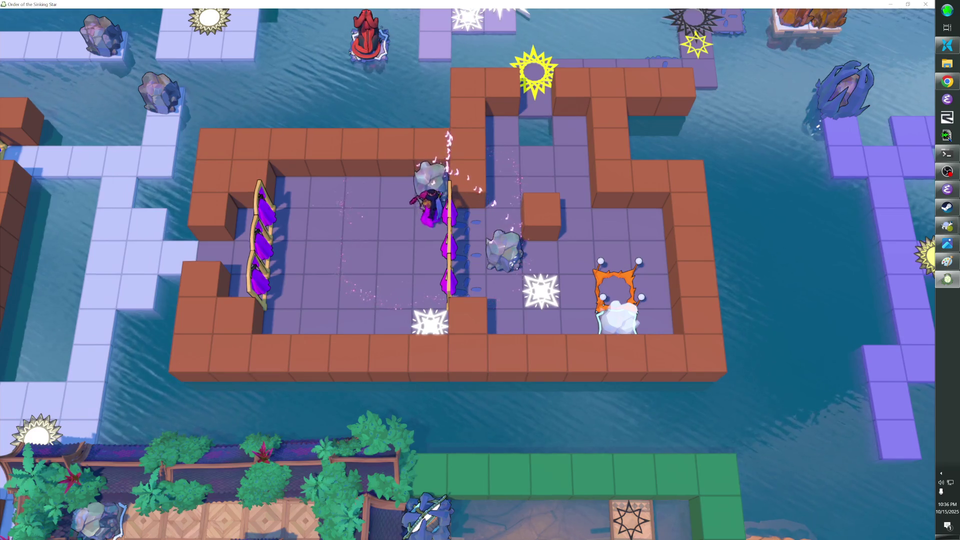
{"action": "key", "text": "Left"}
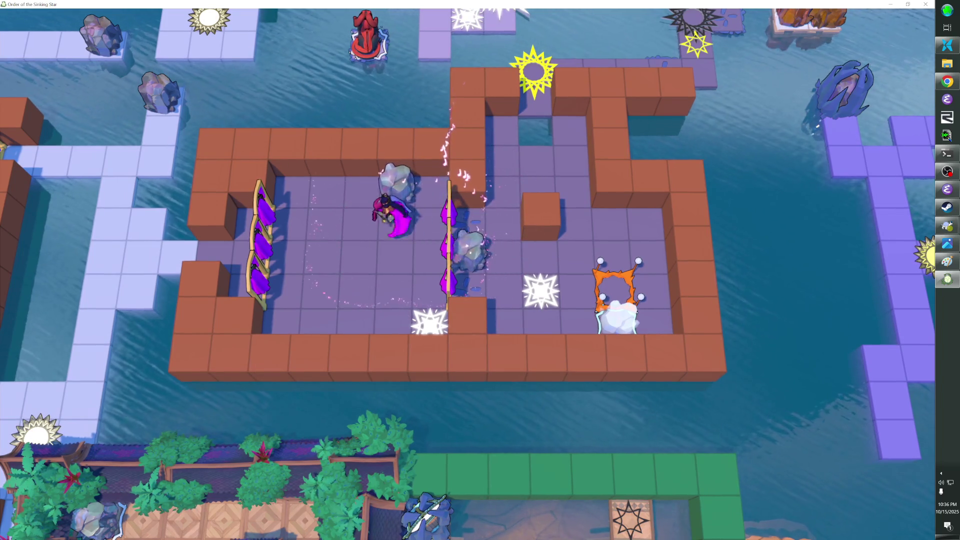
{"action": "key", "text": "Down"}
{"action": "key", "text": "Left"}
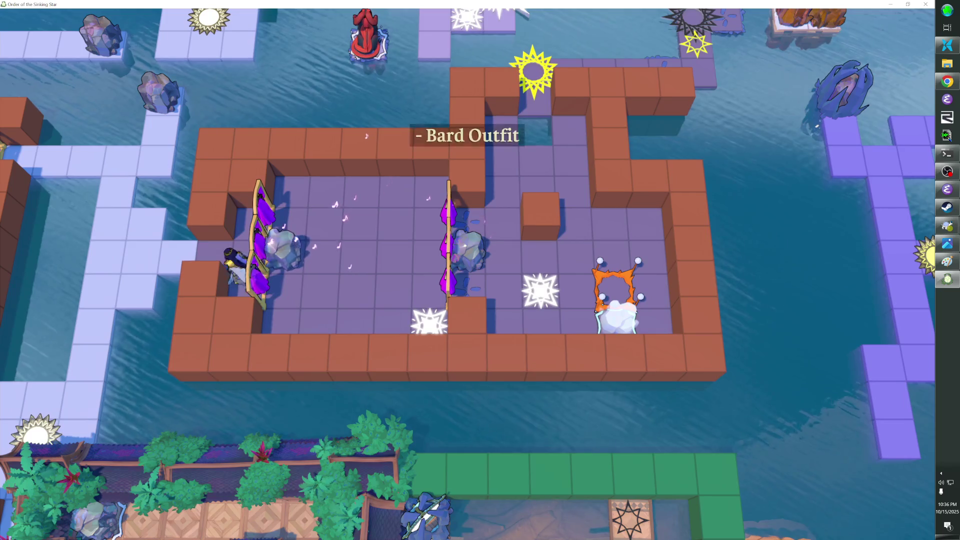
{"action": "key", "text": "z"}
{"action": "key", "text": "Up"}
{"action": "key", "text": "Left"}
{"action": "key", "text": "z"}
{"action": "key", "text": "z"}
{"action": "key", "text": "z"}
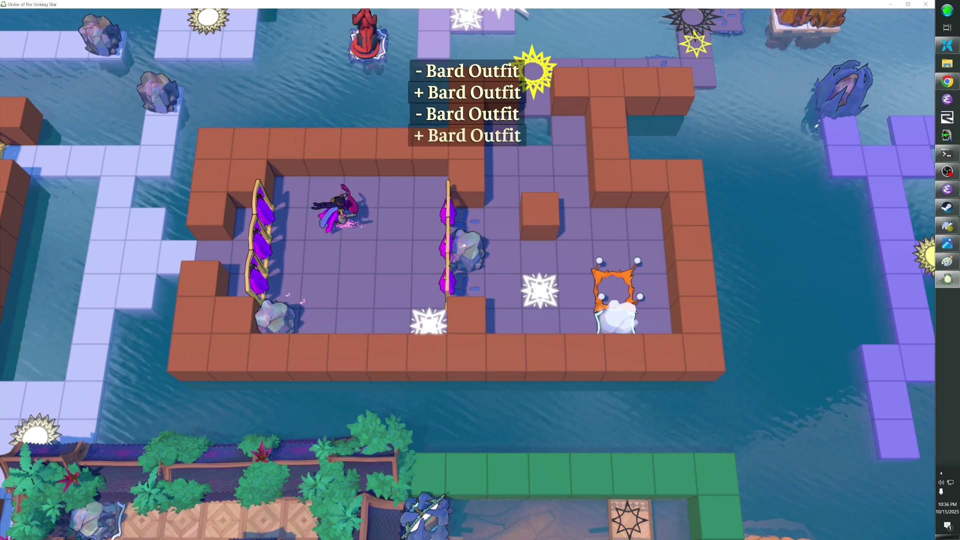
Step: Shift both rocks right and up, then walk around the rock to push it
{"action": "key", "text": "Down"}
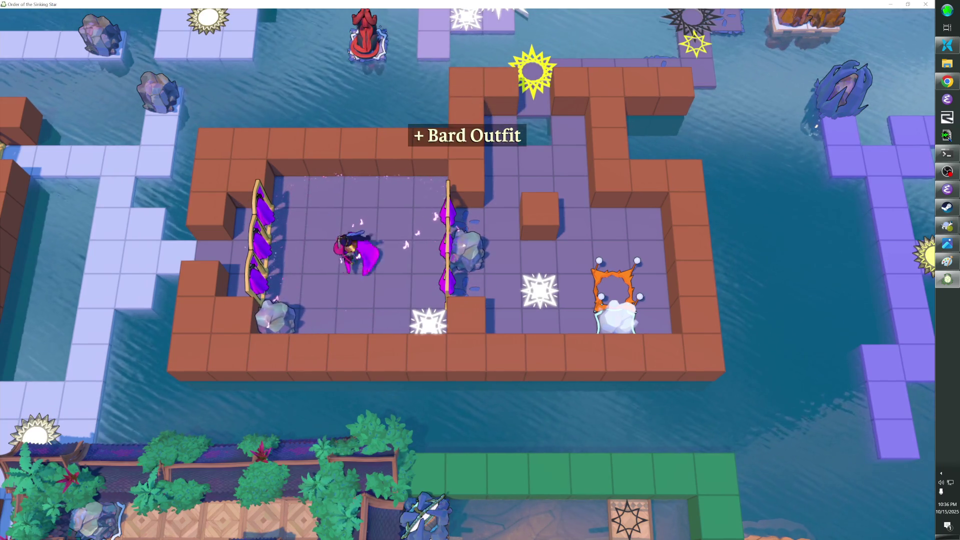
{"action": "key", "text": "Right"}
{"action": "key", "text": "Up"}
{"action": "key", "text": "Up"}
{"action": "key", "text": "Down"}
{"action": "key", "text": "Down"}
{"action": "key", "text": "Right"}
{"action": "key", "text": "Up"}
{"action": "key", "text": "Up"}
{"action": "key", "text": "Left"}
{"action": "key", "text": "Left"}
{"action": "key", "text": "Down"}
{"action": "key", "text": "Right"}
Step: Push the rock toward the right fence, cross it to shed the Bard Outfit, and stand below the rock
{"action": "key", "text": "Up"}
{"action": "key", "text": "Right"}
{"action": "key", "text": "Down"}
{"action": "key", "text": "Right"}
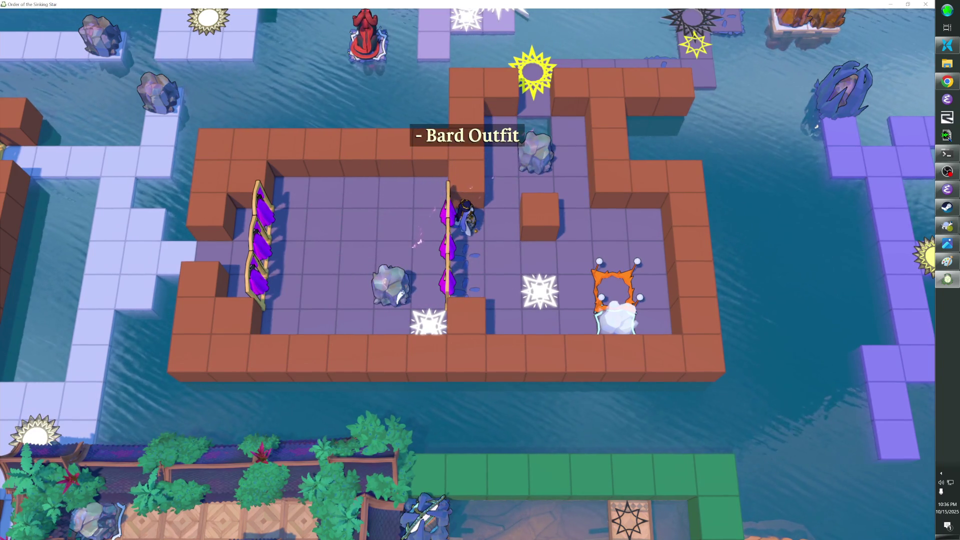
{"action": "key", "text": "Right"}
{"action": "key", "text": "Up"}
{"action": "key", "text": "Right"}
Step: Probe the tiles around the rock, then switch into the level editor with F1
{"action": "key", "text": "Left"}
{"action": "key", "text": "Up"}
{"action": "key", "text": "Up"}
{"action": "key", "text": "Down"}
{"action": "key", "text": "Down"}
{"action": "key", "text": "Right"}
{"action": "key", "text": "Right"}
{"action": "key", "text": "Up"}
{"action": "key", "text": "Down"}
{"action": "key", "text": "Left"}
{"action": "key", "text": "Left"}
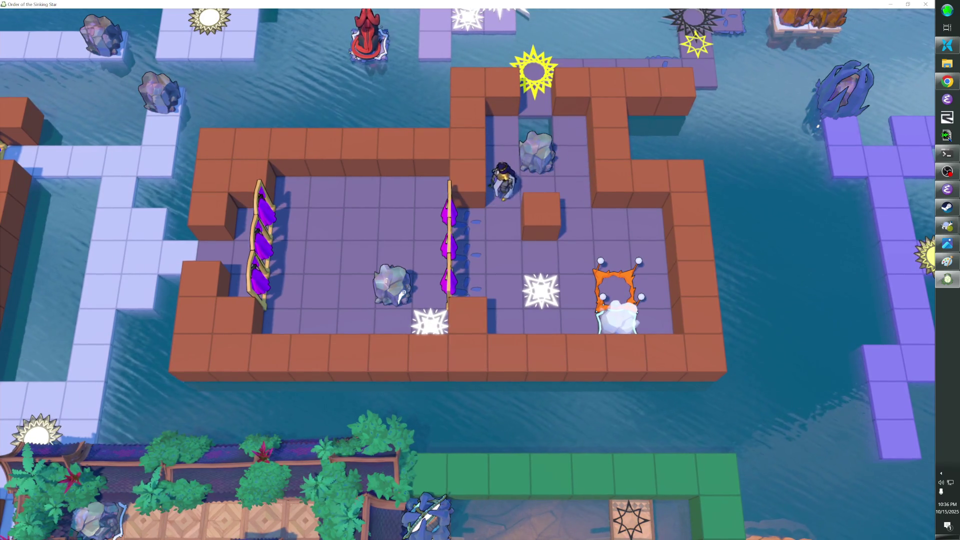
{"action": "key", "text": "F1"}
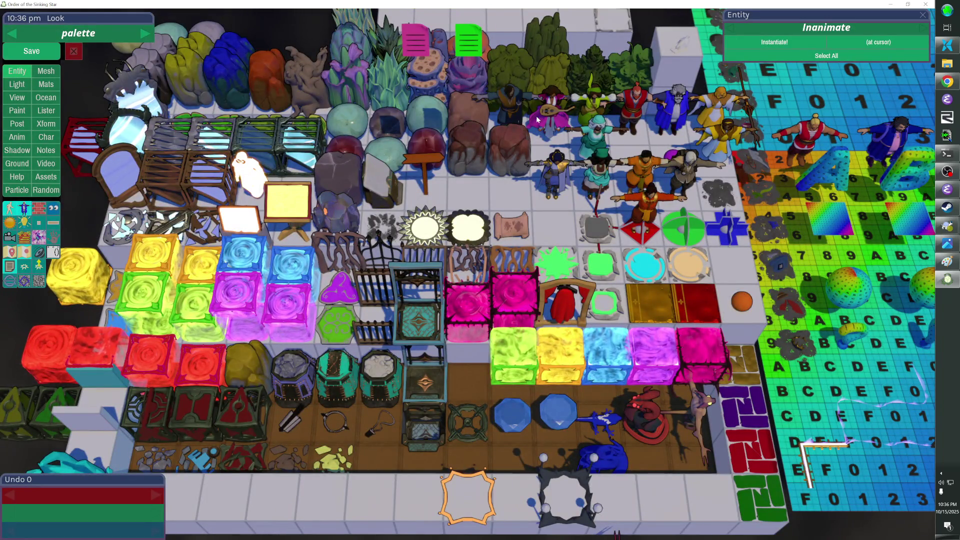
Step: Return the editor to the overworld room and fill the marked box with brick wall cubes
{"action": "key", "text": "F1"}
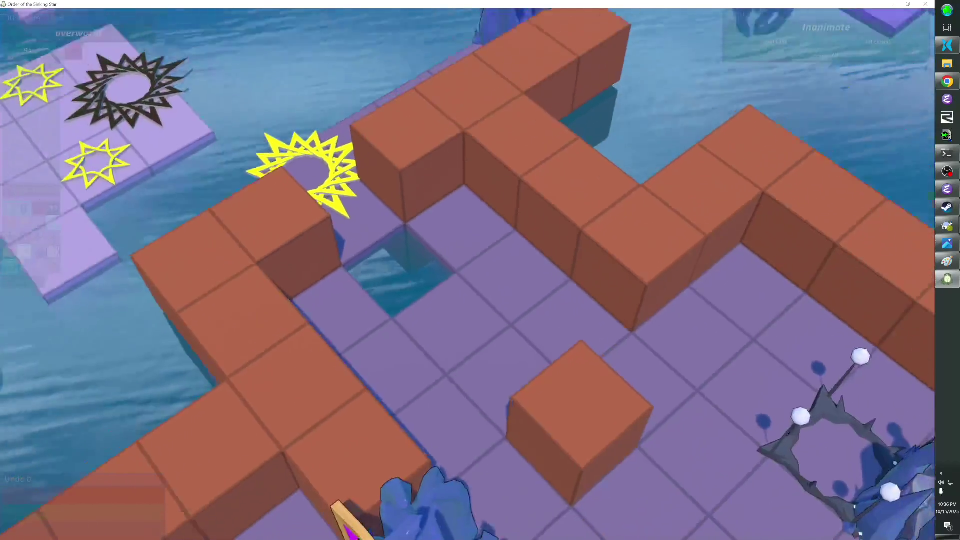
{"action": "key", "text": "Insert"}
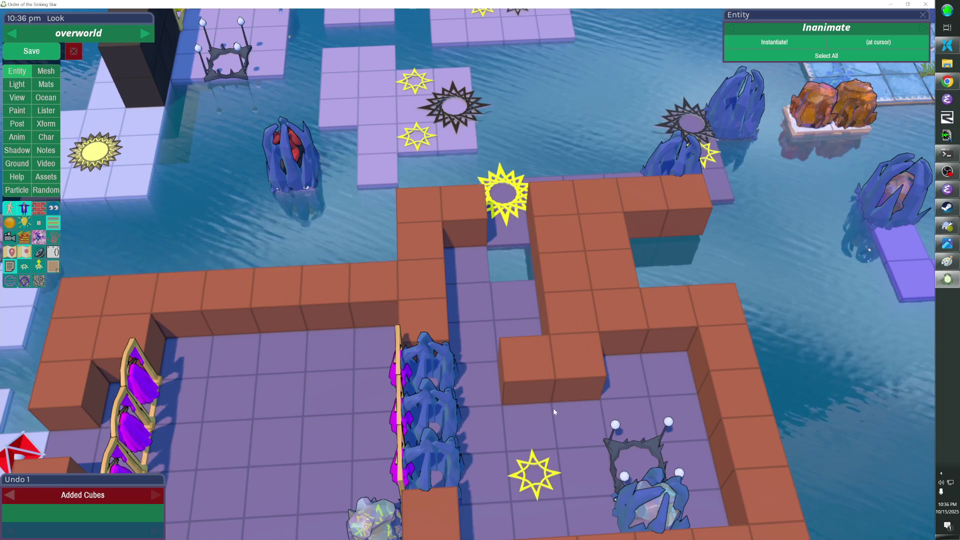
{"action": "scroll", "coordinate": [553, 408], "scroll_direction": "down", "scroll_amount": 2}
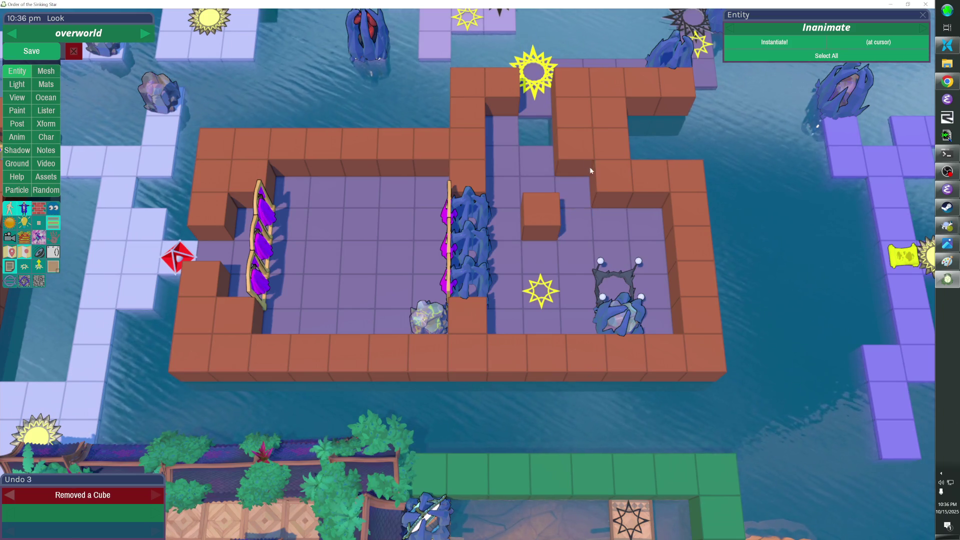
Step: Inspect the yellow star's and top star's Level_Entry properties, then resume playtesting
{"action": "left_click", "coordinate": [542, 298]}
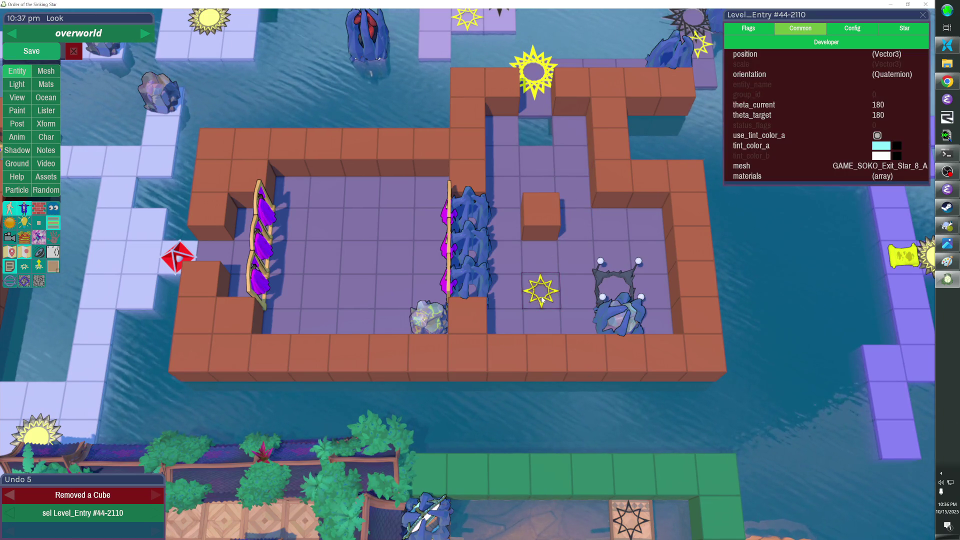
{"action": "left_click", "coordinate": [552, 82]}
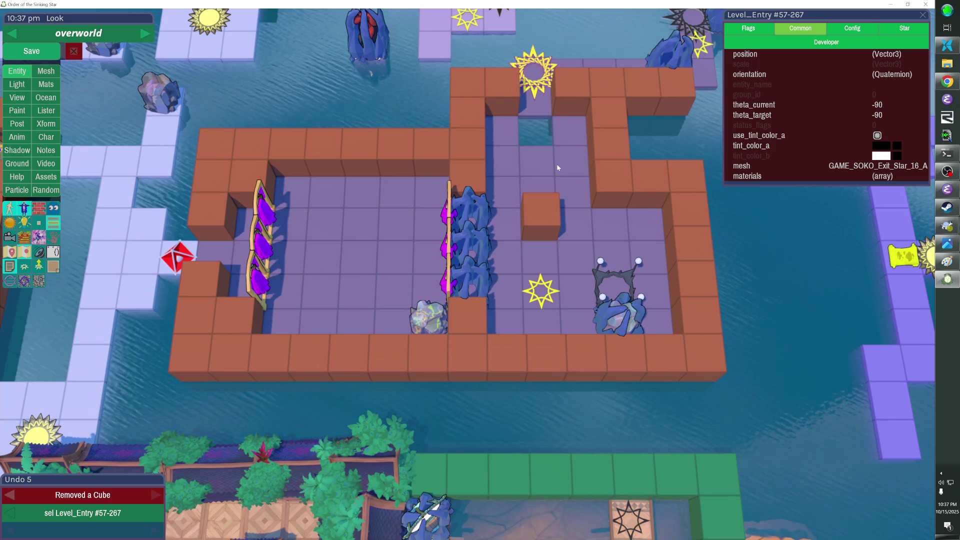
{"action": "key", "text": "F1"}
{"action": "key", "text": "Right"}
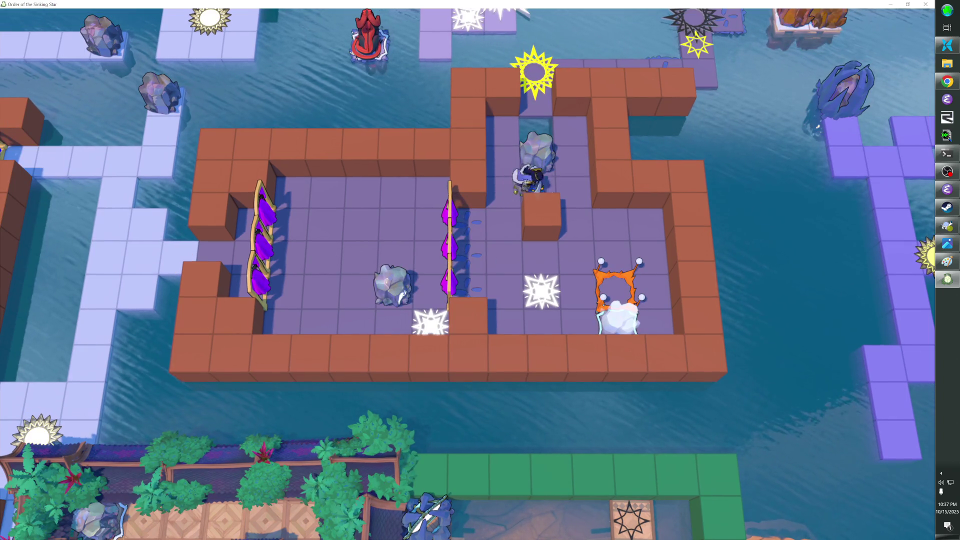
Step: Enter the top star's puzzle level, step up and down inside, then exit to the overworld
{"action": "key", "text": "Up"}
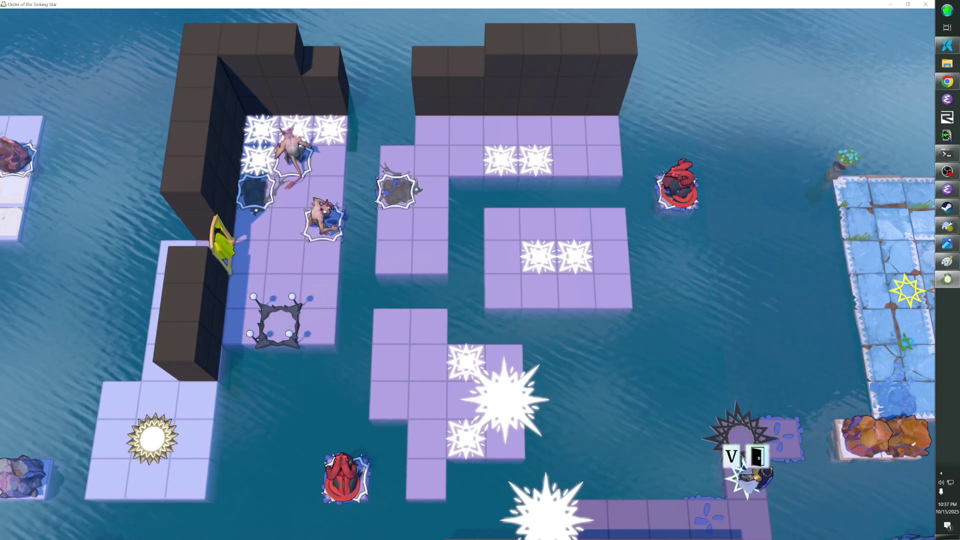
{"action": "key", "text": "Up"}
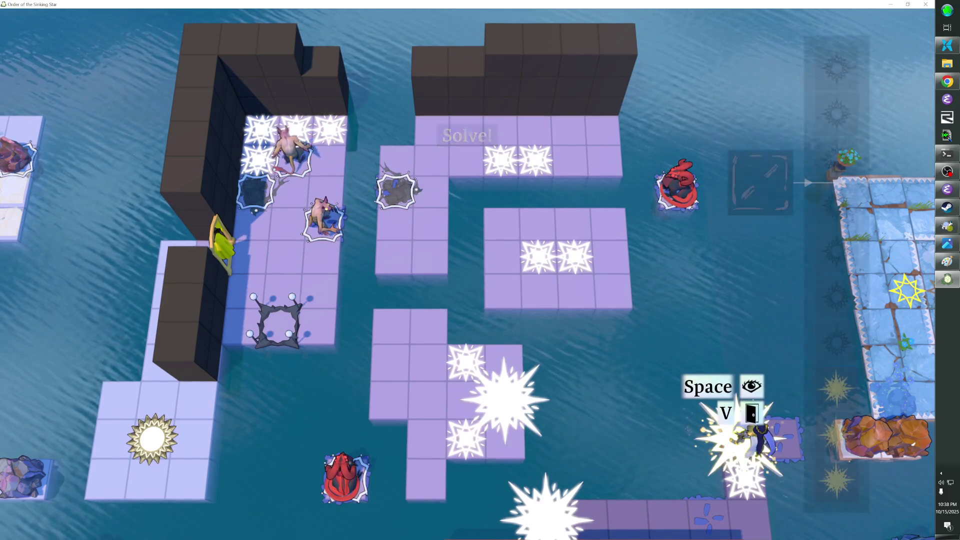
{"action": "key", "text": "Down"}
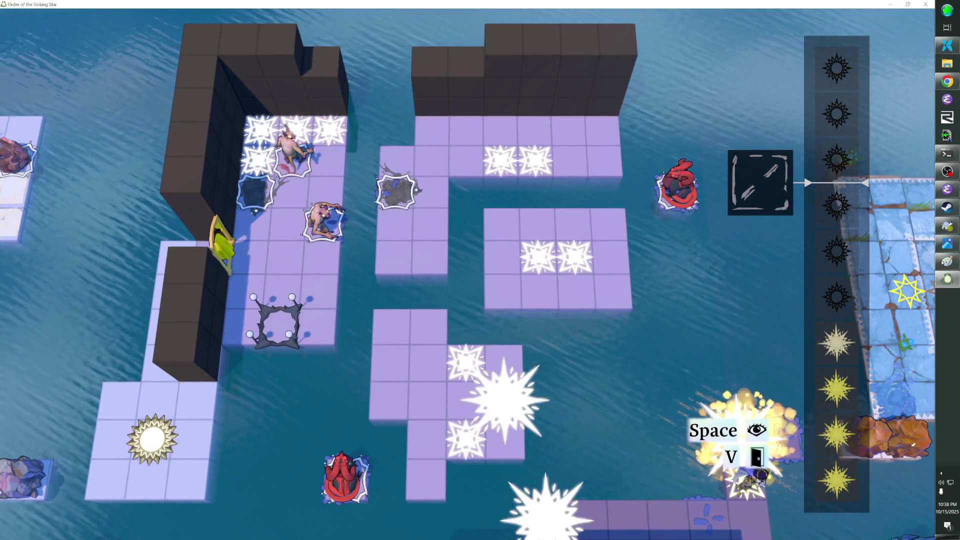
{"action": "key", "text": "z"}
{"action": "key", "text": "Left"}
{"action": "key", "text": "Left"}
{"action": "key", "text": "Left"}
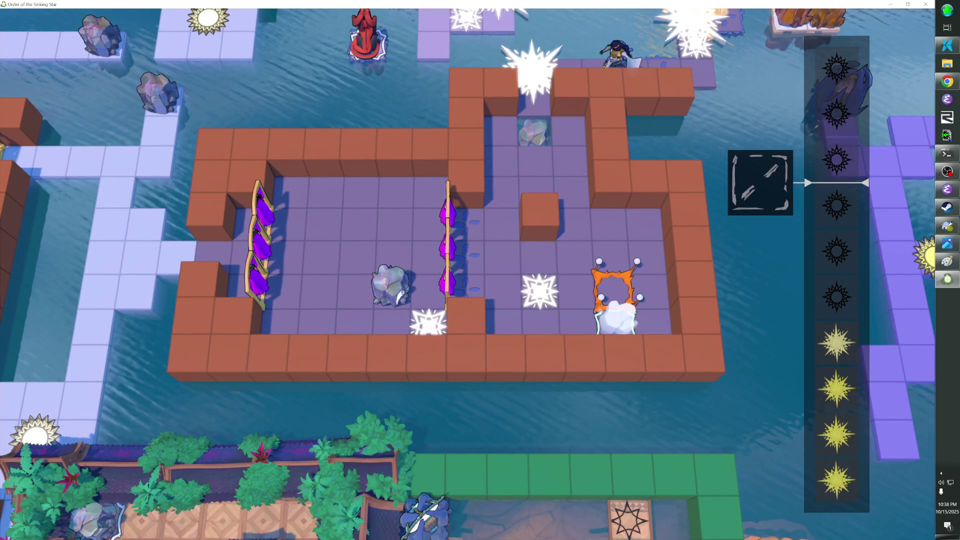
Step: Walk down beside the brick block onto the orange frame tile and back
{"action": "key", "text": "Down"}
{"action": "key", "text": "Down"}
{"action": "key", "text": "Right"}
{"action": "key", "text": "Down"}
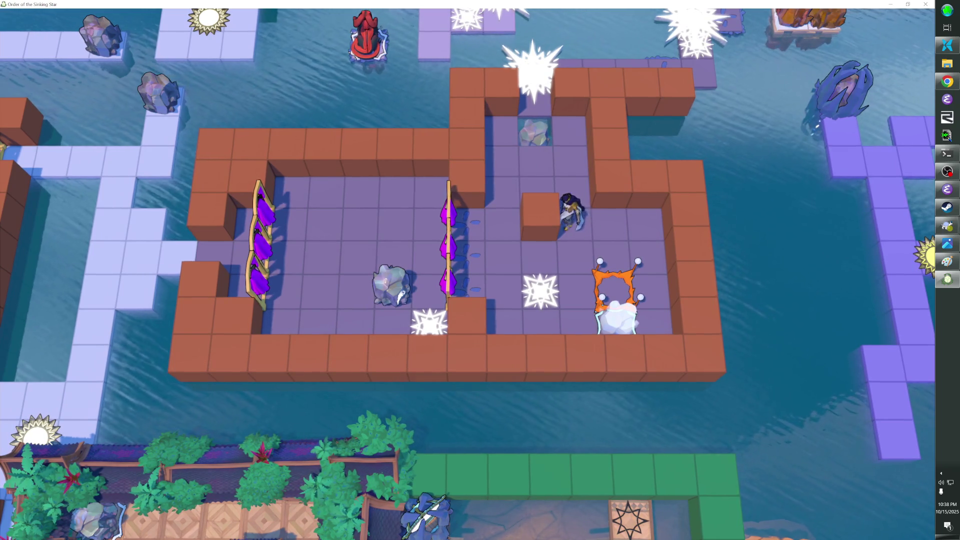
{"action": "key", "text": "Down"}
{"action": "key", "text": "Right"}
{"action": "key", "text": "Down"}
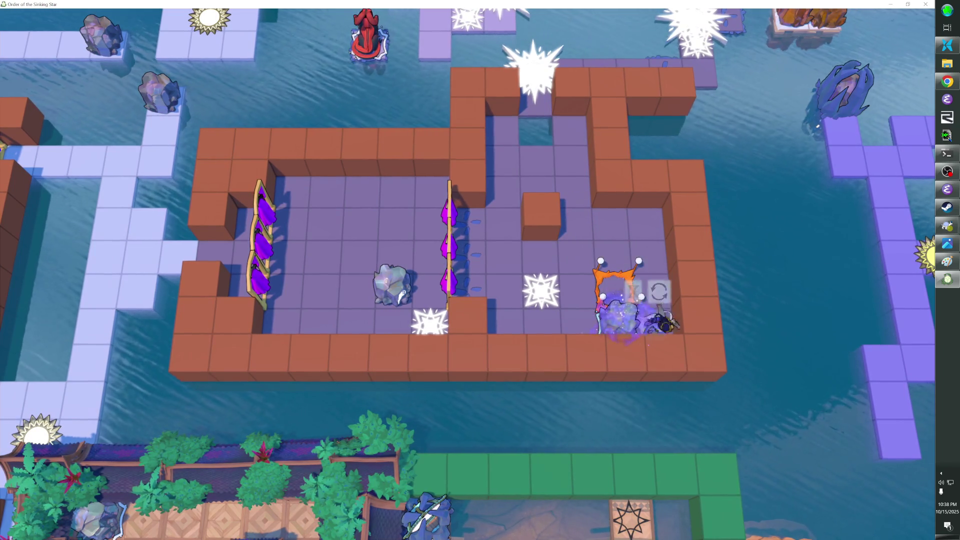
{"action": "key", "text": "Up"}
{"action": "key", "text": "Left"}
{"action": "key", "text": "Left"}
{"action": "key", "text": "Left"}
{"action": "key", "text": "Up"}
{"action": "key", "text": "Left"}
{"action": "key", "text": "Left"}
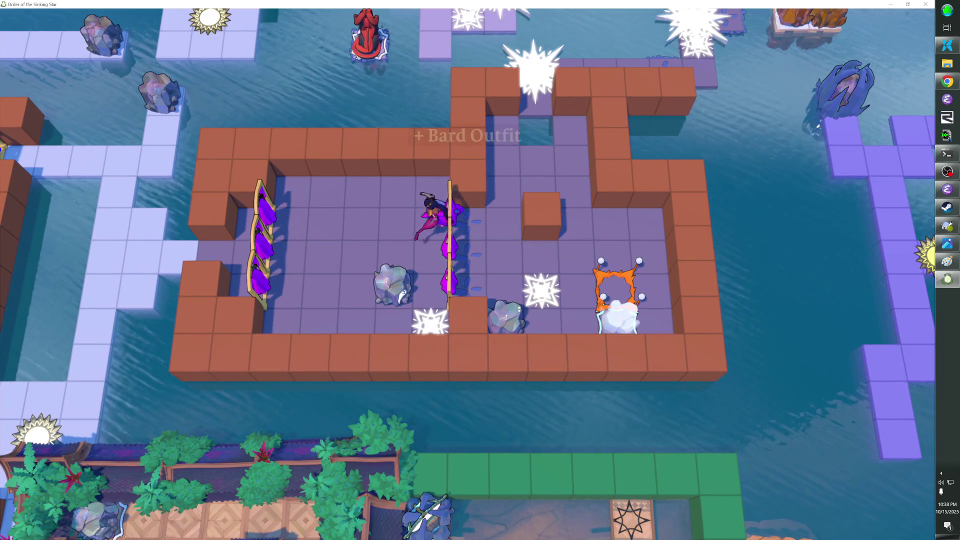
Step: Pass through the purple banners to wear the Bard Outfit and slide the rock left
{"action": "key", "text": "Down"}
{"action": "key", "text": "Down"}
{"action": "key", "text": "Right"}
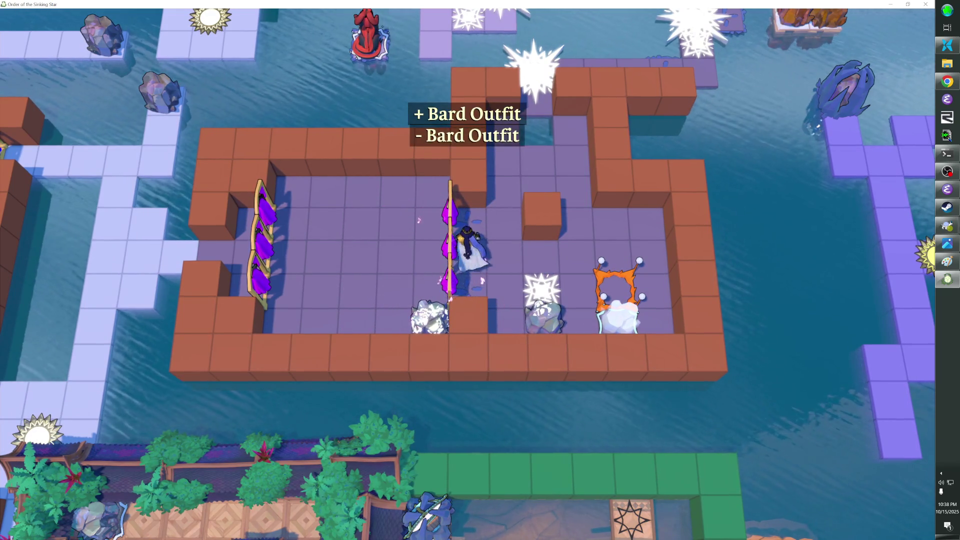
{"action": "key", "text": "Left"}
{"action": "key", "text": "Left"}
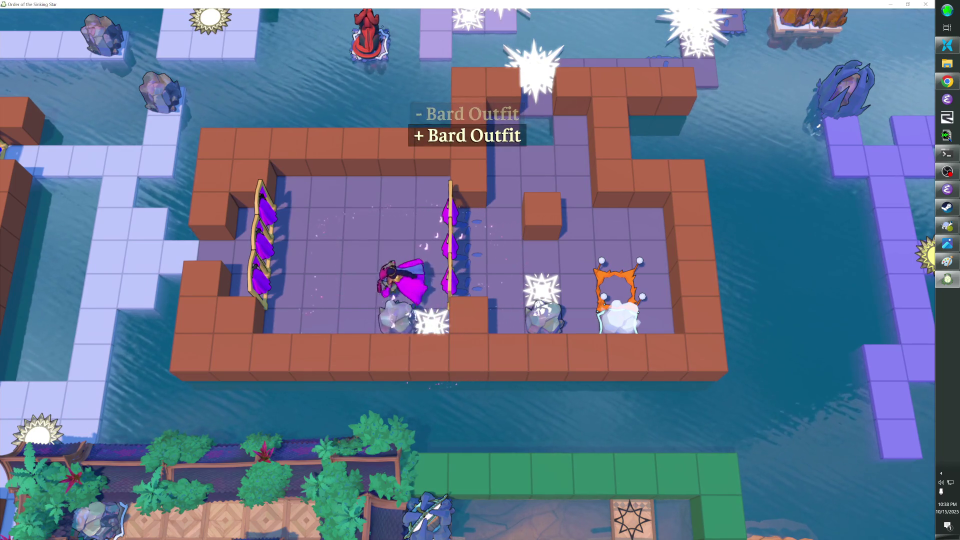
{"action": "key", "text": "Up"}
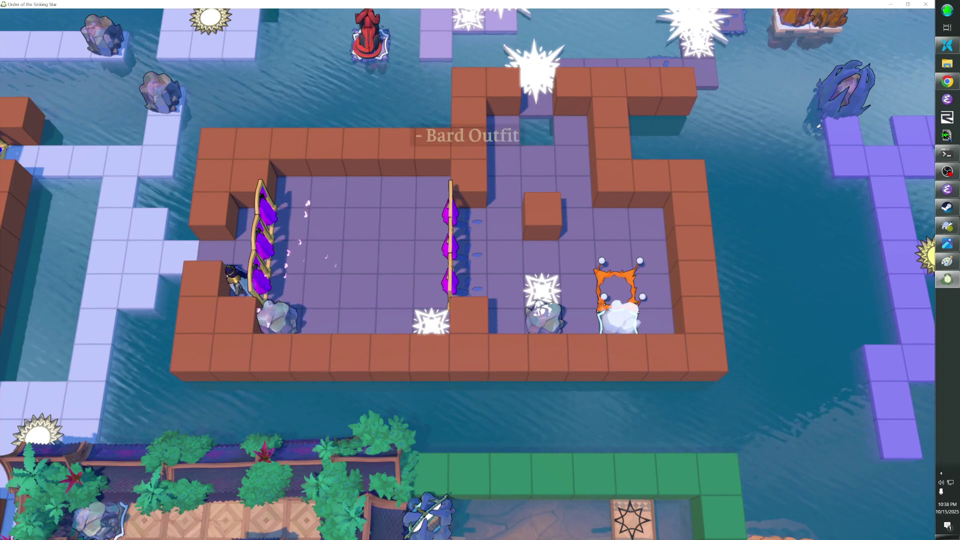
{"action": "key", "text": "Left"}
{"action": "key", "text": "Right"}
{"action": "key", "text": "Right"}
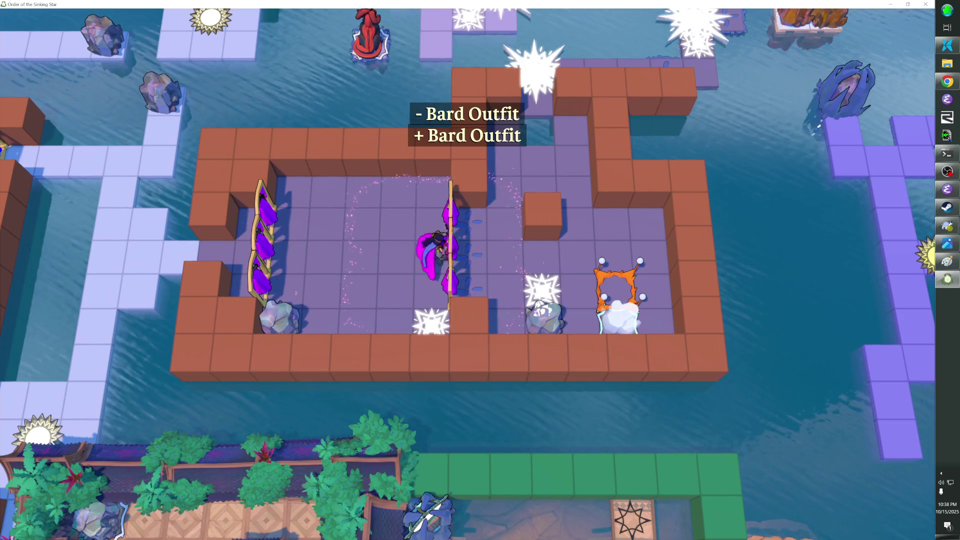
{"action": "key", "text": "Down"}
{"action": "key", "text": "Left"}
{"action": "key", "text": "Up"}
{"action": "key", "text": "Left"}
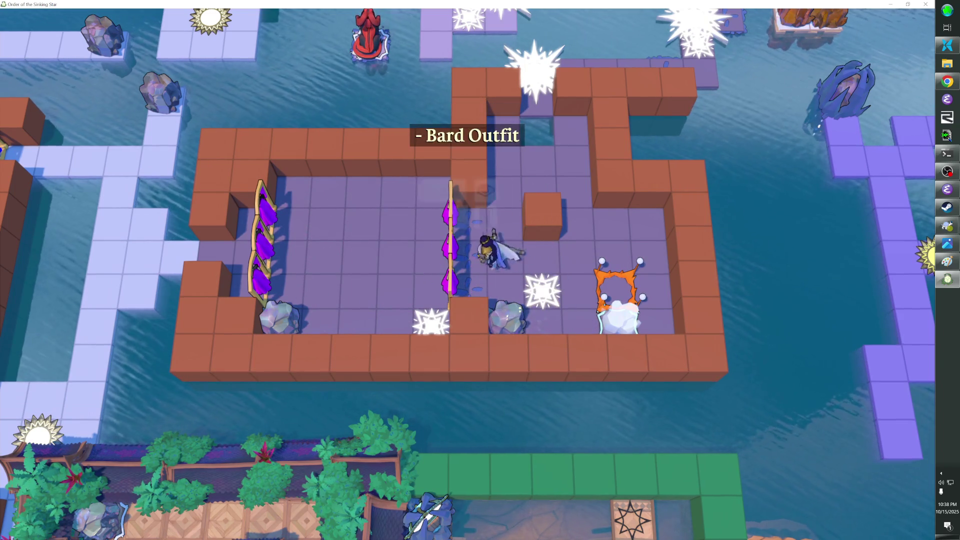
{"action": "key", "text": "Down"}
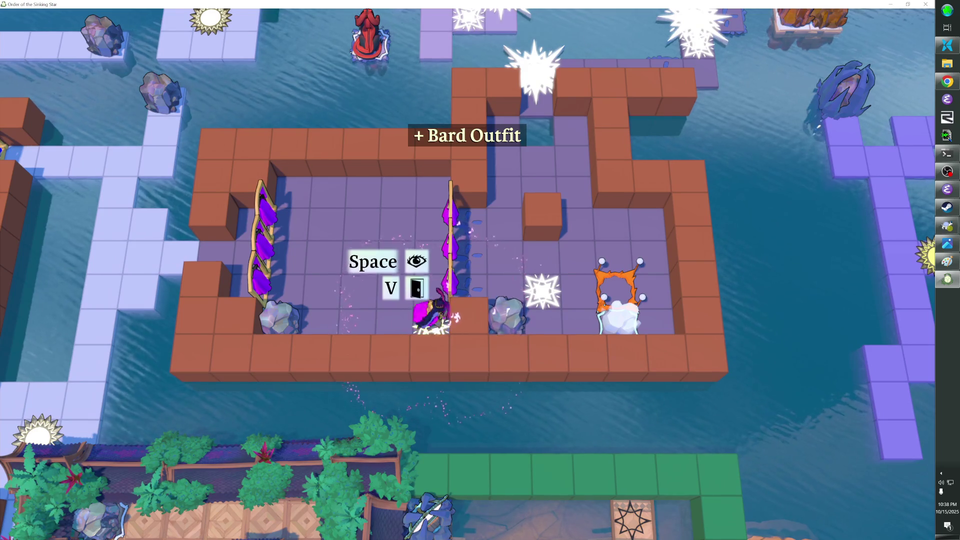
Step: Push the rock up, down and through the fence, shedding and regaining the outfit near the white star
{"action": "key", "text": "Up"}
{"action": "key", "text": "Up"}
{"action": "key", "text": "Up"}
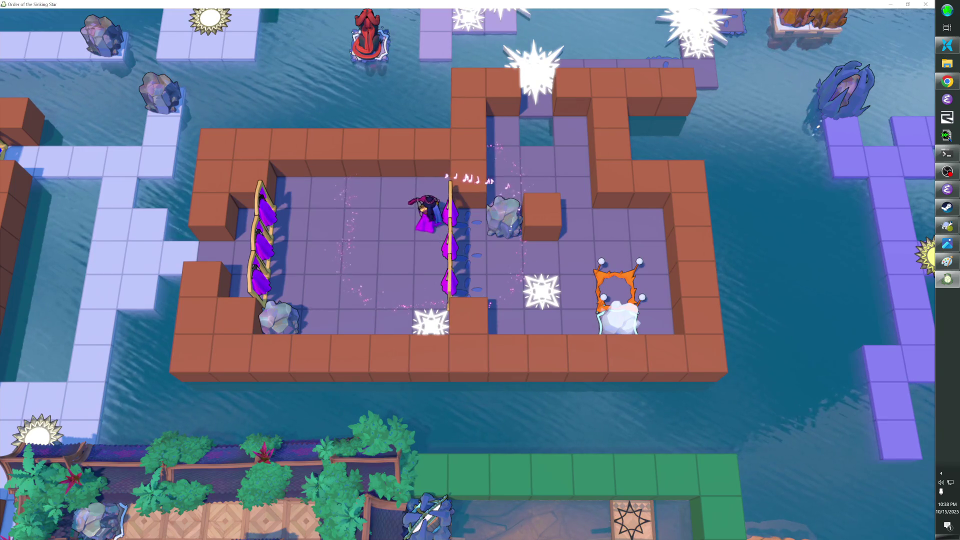
{"action": "key", "text": "Right"}
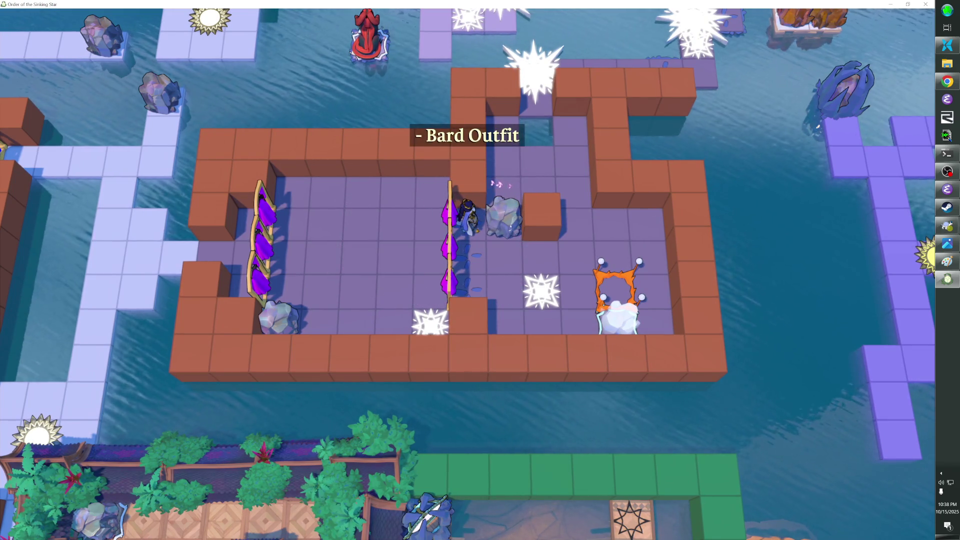
{"action": "key", "text": "Left"}
{"action": "key", "text": "Down"}
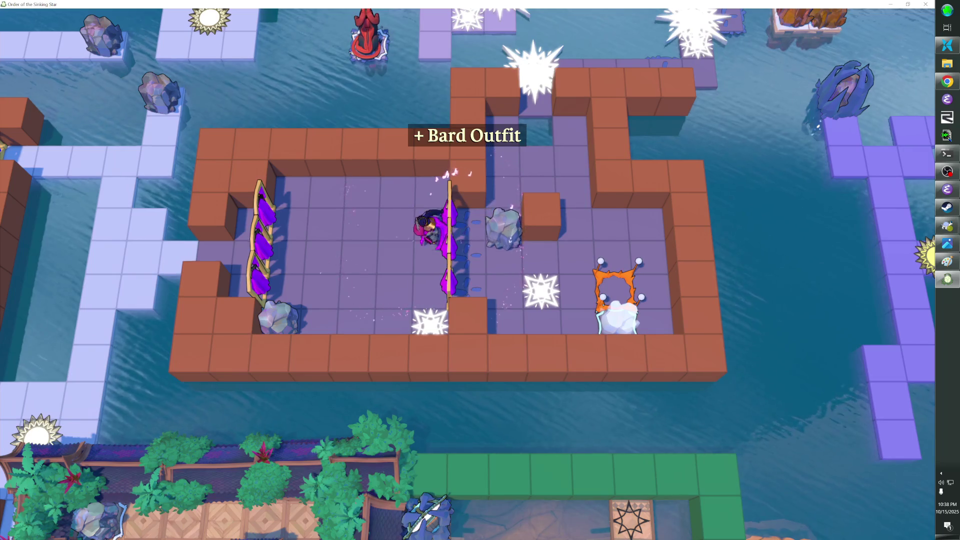
{"action": "key", "text": "Right"}
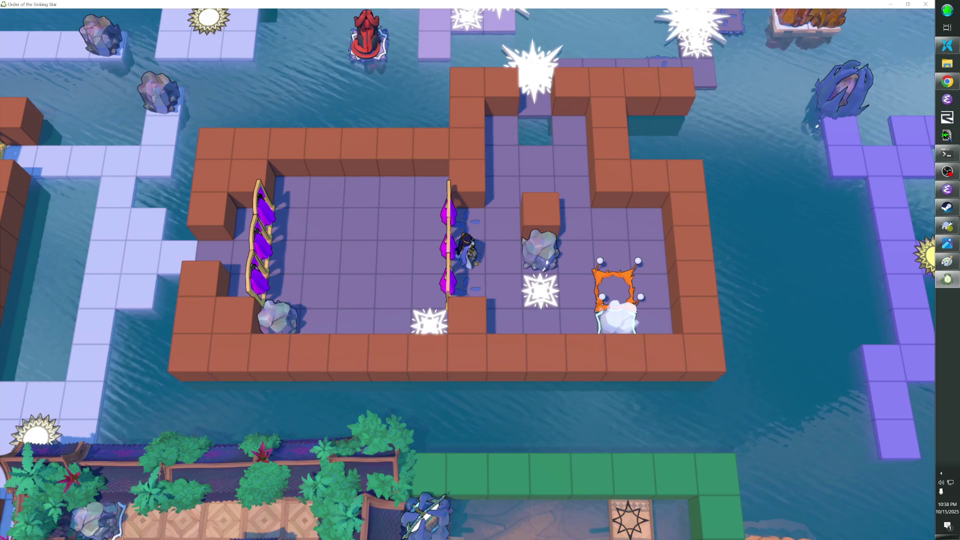
{"action": "key", "text": "Down"}
{"action": "key", "text": "Right"}
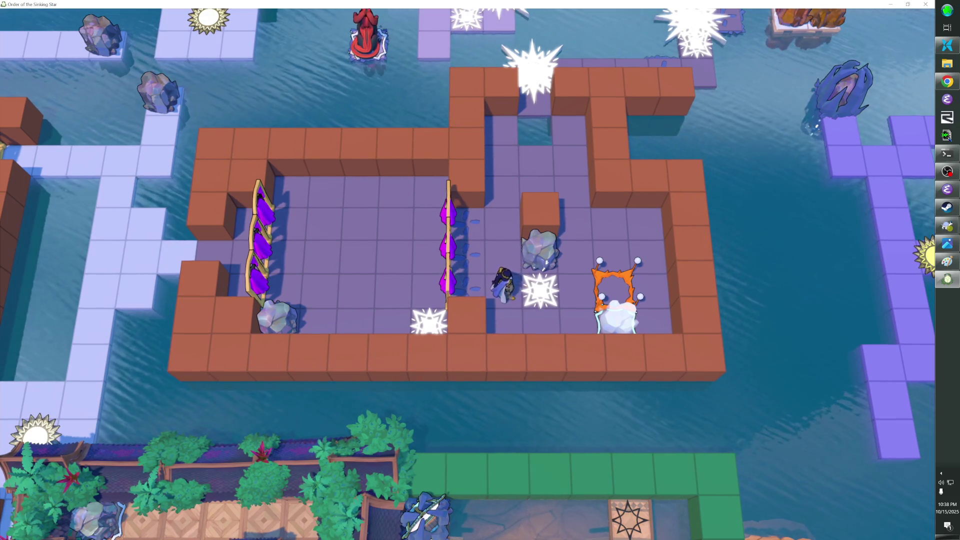
{"action": "key", "text": "Left"}
{"action": "key", "text": "Up"}
{"action": "key", "text": "Left"}
{"action": "key", "text": "Right"}
{"action": "key", "text": "Right"}
{"action": "key", "text": "Right"}
Step: Go back left of the fence, push the rock up, then step through the gate dropping the outfit
{"action": "key", "text": "z"}
{"action": "key", "text": "Down"}
{"action": "key", "text": "Up"}
{"action": "key", "text": "Up"}
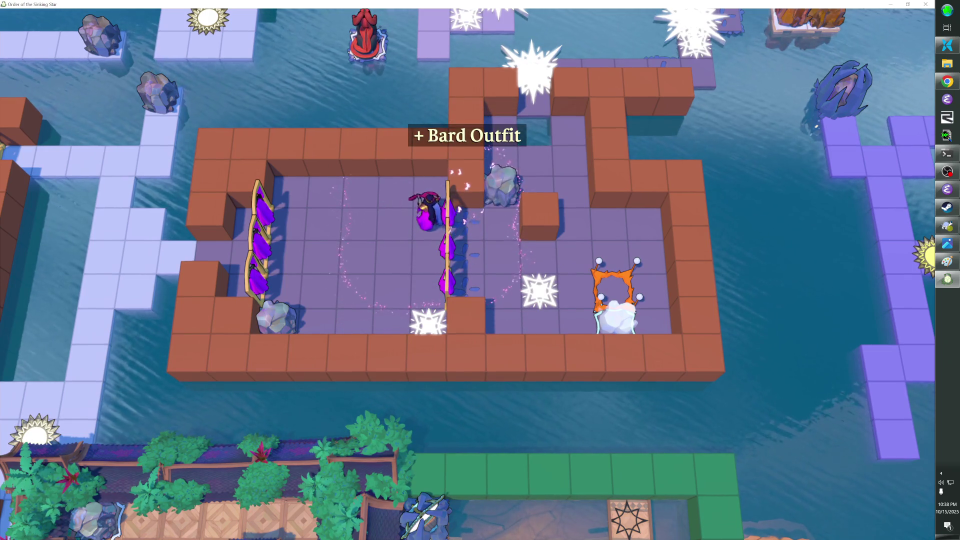
{"action": "key", "text": "Up"}
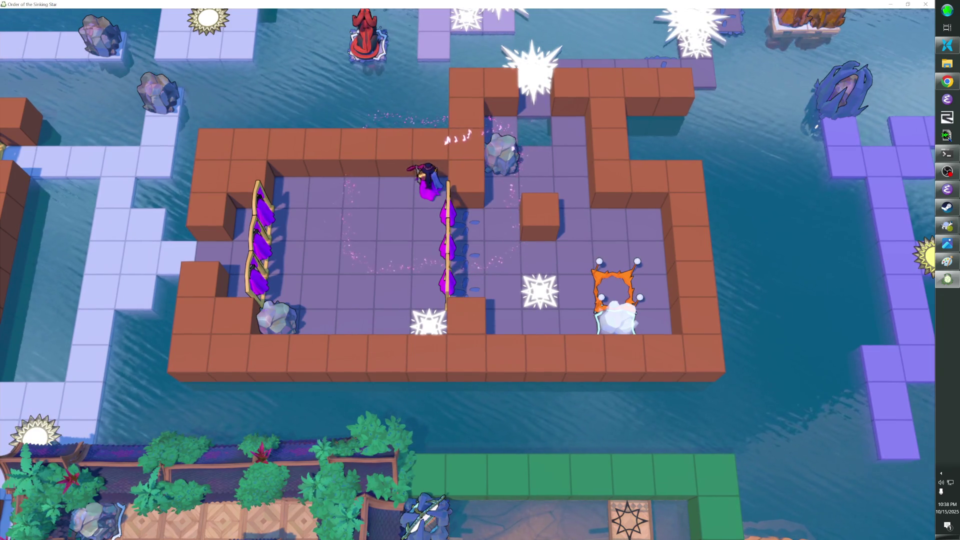
{"action": "key", "text": "Right"}
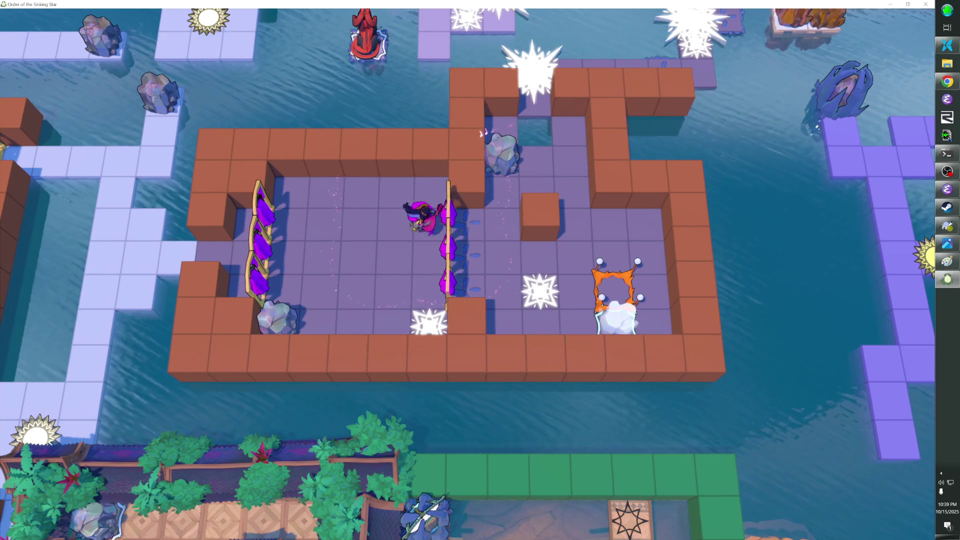
{"action": "key", "text": "Right"}
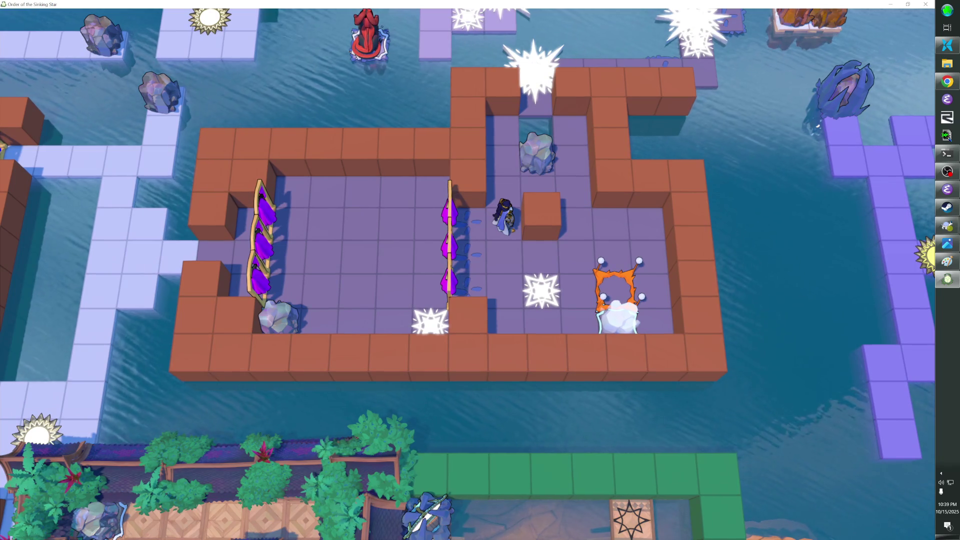
Step: Regain the Bard Outfit through the gate, shed it again, and stop beside the rock
{"action": "key", "text": "Up"}
{"action": "key", "text": "Down"}
{"action": "key", "text": "Left"}
{"action": "key", "text": "Left"}
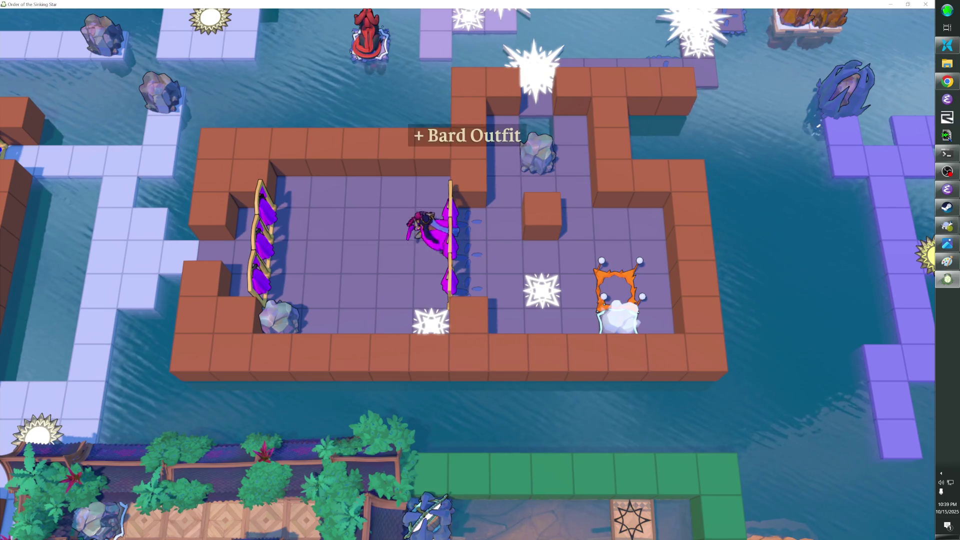
{"action": "key", "text": "Up"}
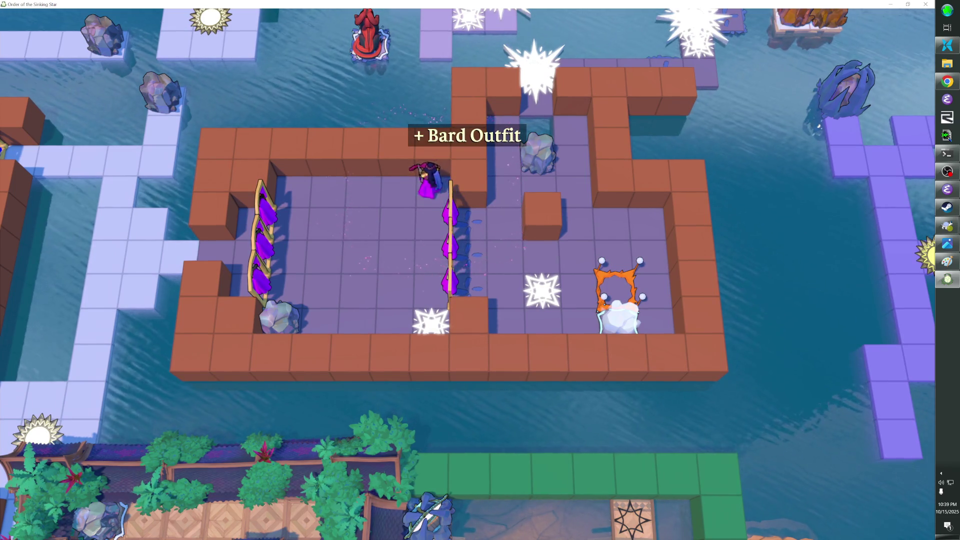
{"action": "key", "text": "Down"}
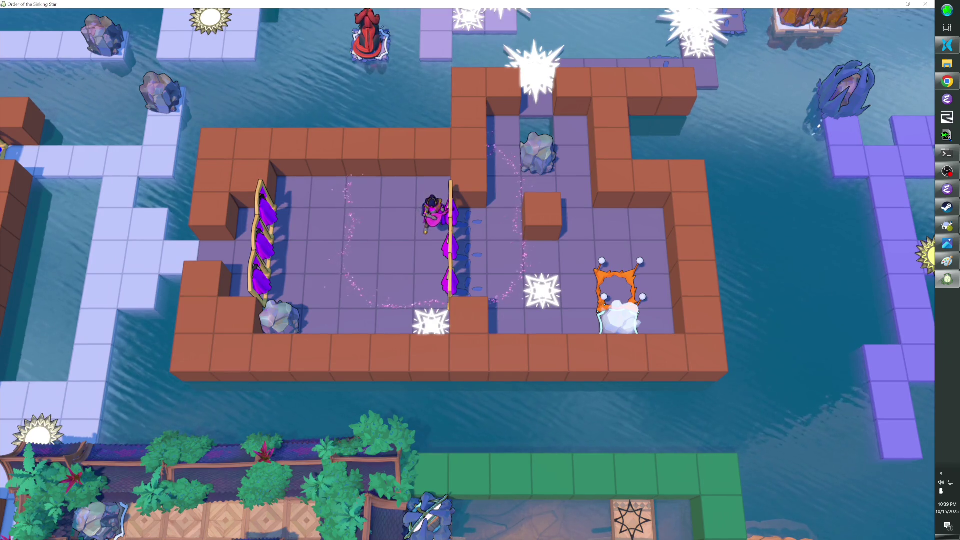
{"action": "key", "text": "Right"}
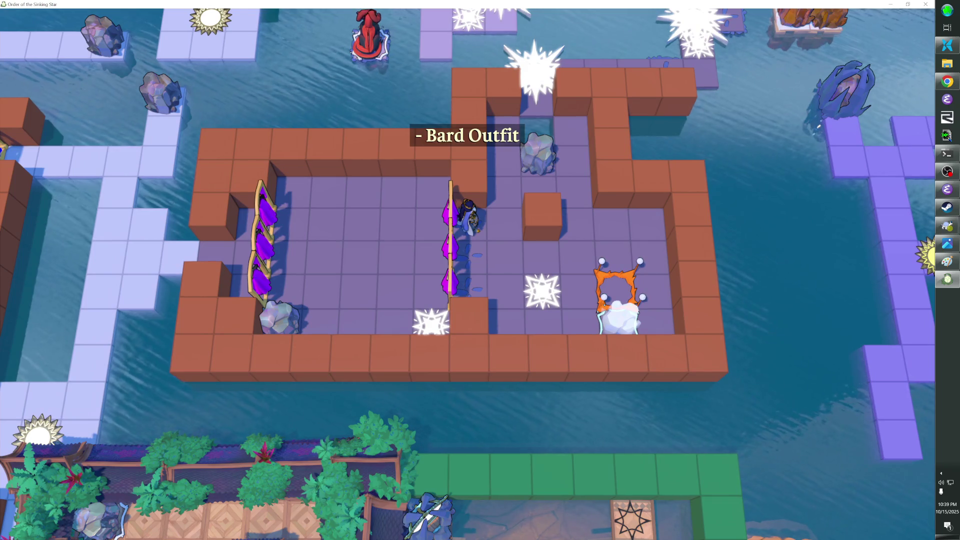
{"action": "key", "text": "Right"}
{"action": "key", "text": "Up"}
{"action": "key", "text": "Right"}
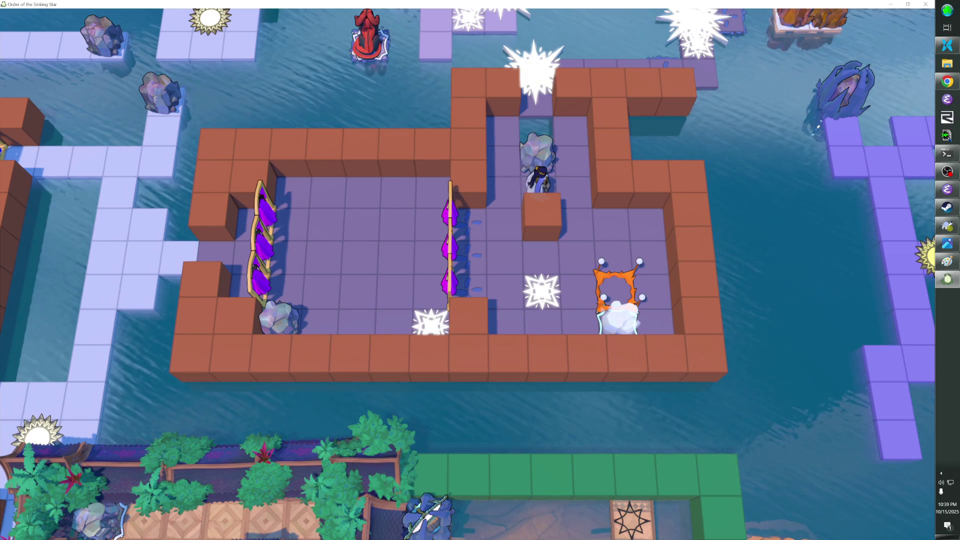
Step: Step onto the rock's tile and back off, twice
{"action": "key", "text": "Up"}
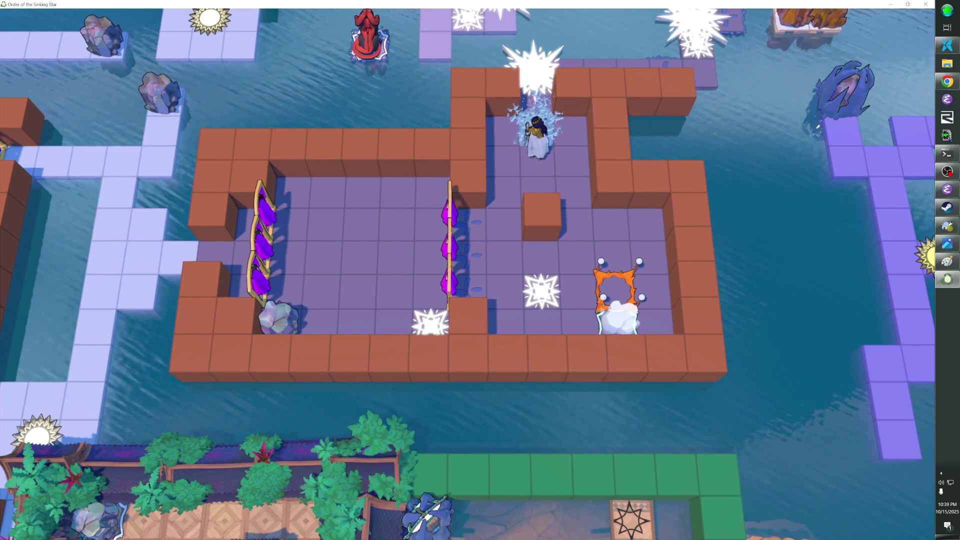
{"action": "key", "text": "Down"}
{"action": "key", "text": "Up"}
{"action": "key", "text": "Down"}
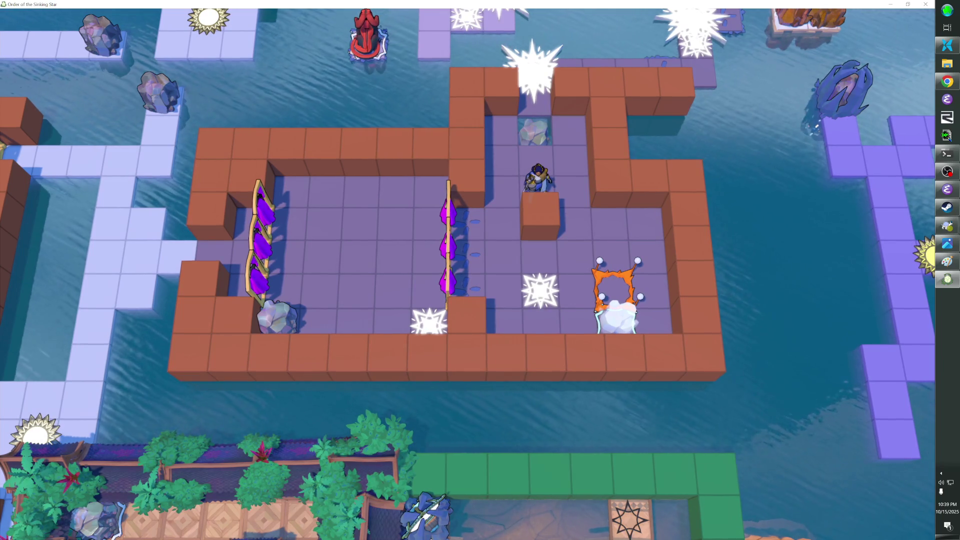
Step: Walk into the orange frame, step in and out of it, then move down beside the wall
{"action": "key", "text": "Right"}
{"action": "key", "text": "Down"}
{"action": "key", "text": "Down"}
{"action": "key", "text": "Down"}
{"action": "key", "text": "Right"}
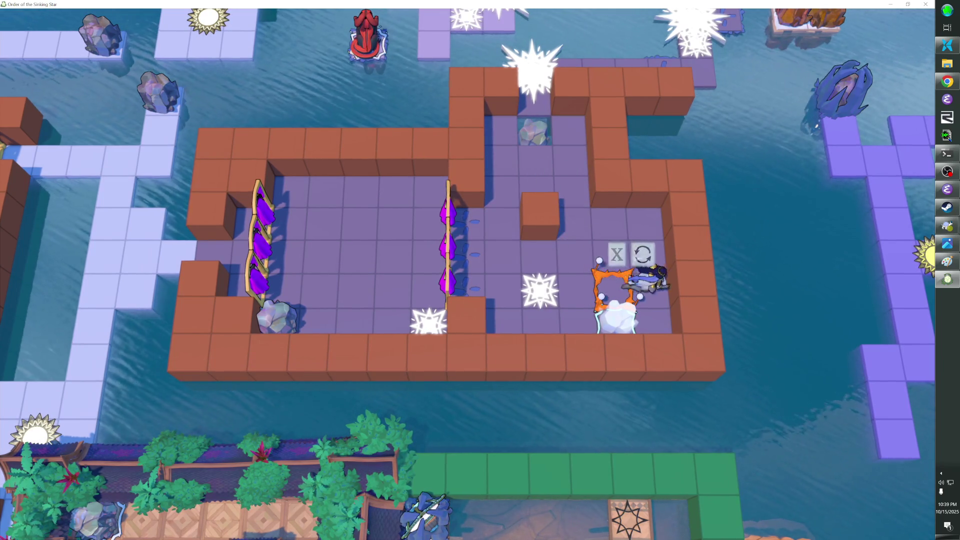
{"action": "key", "text": "Right"}
{"action": "key", "text": "Left"}
{"action": "key", "text": "Right"}
{"action": "key", "text": "Right"}
{"action": "key", "text": "Left"}
{"action": "key", "text": "Right"}
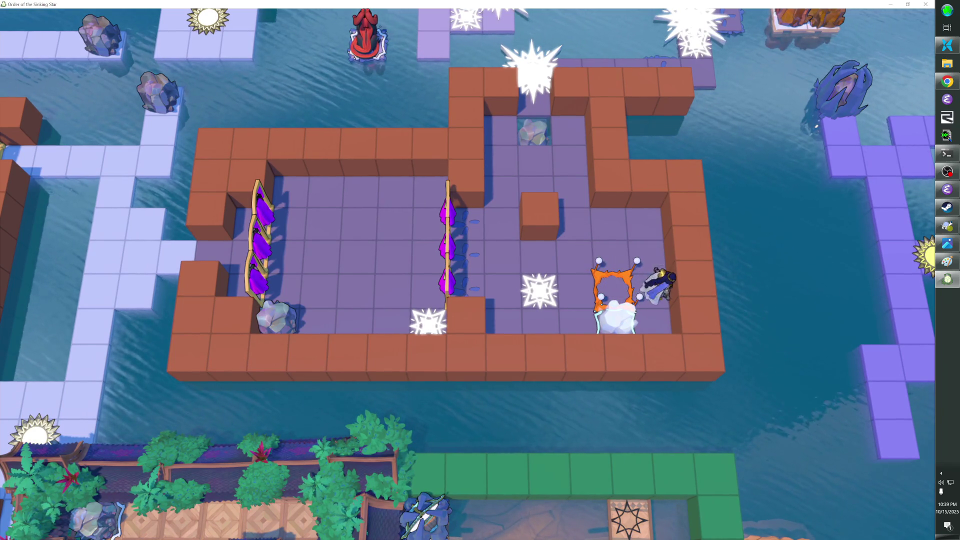
{"action": "key", "text": "Down"}
Step: Circle past the cloud, along the bottom row, and through the frame into the cloud tile
{"action": "key", "text": "Left"}
{"action": "key", "text": "Left"}
{"action": "key", "text": "z"}
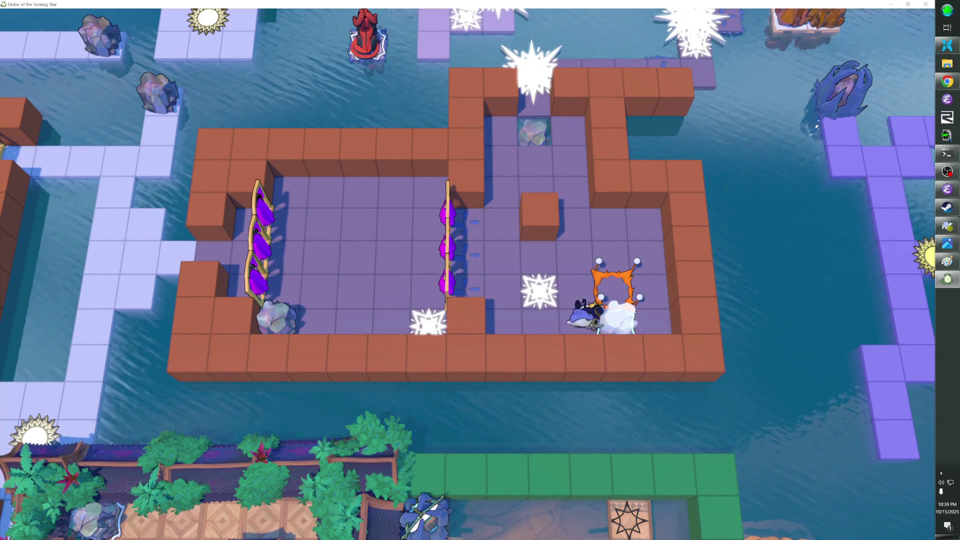
{"action": "key", "text": "Left"}
{"action": "key", "text": "Right"}
{"action": "key", "text": "Up"}
{"action": "key", "text": "Up"}
{"action": "key", "text": "Left"}
{"action": "key", "text": "Down"}
{"action": "key", "text": "Down"}
{"action": "key", "text": "Left"}
{"action": "key", "text": "Right"}
{"action": "key", "text": "Right"}
{"action": "key", "text": "Right"}
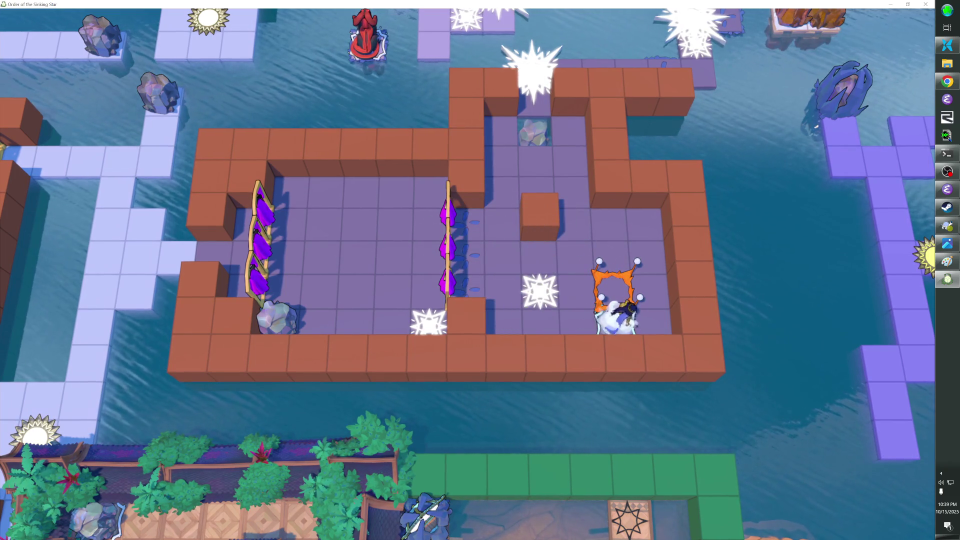
{"action": "key", "text": "Up"}
{"action": "key", "text": "Right"}
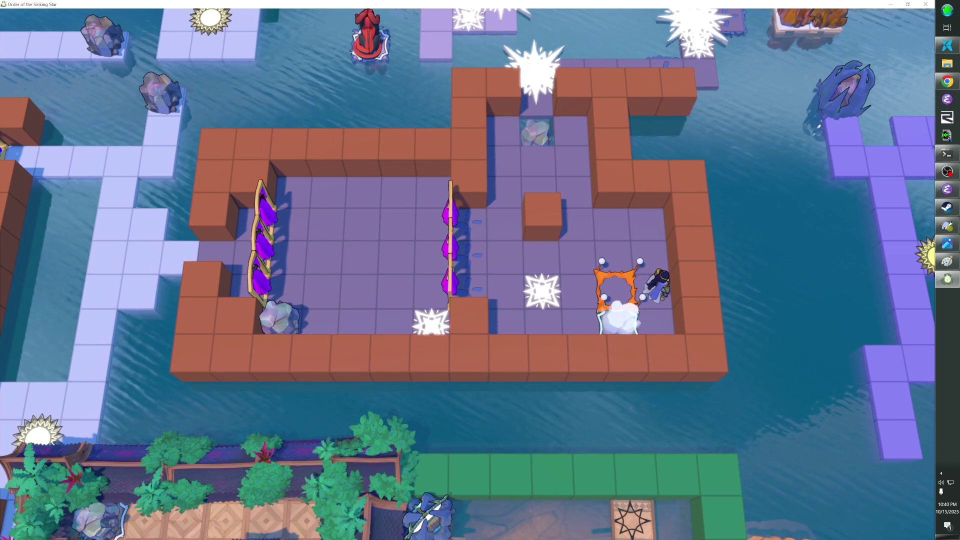
Step: Walk around the orange frame, step into it, then step out to the right
{"action": "key", "text": "Up"}
{"action": "key", "text": "Left"}
{"action": "key", "text": "Right"}
{"action": "key", "text": "Down"}
{"action": "key", "text": "Left"}
{"action": "key", "text": "Right"}
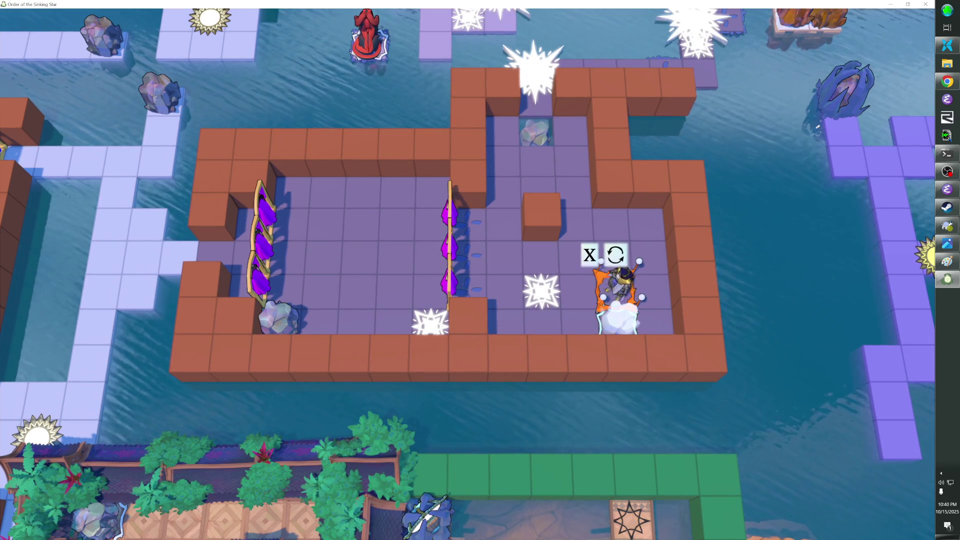
Step: Circle above the frame, re-enter it twice to see its prompts, then walk out and up
{"action": "key", "text": "Up"}
{"action": "key", "text": "Left"}
{"action": "key", "text": "Up"}
{"action": "key", "text": "Down"}
{"action": "key", "text": "Down"}
{"action": "key", "text": "Up"}
{"action": "key", "text": "Up"}
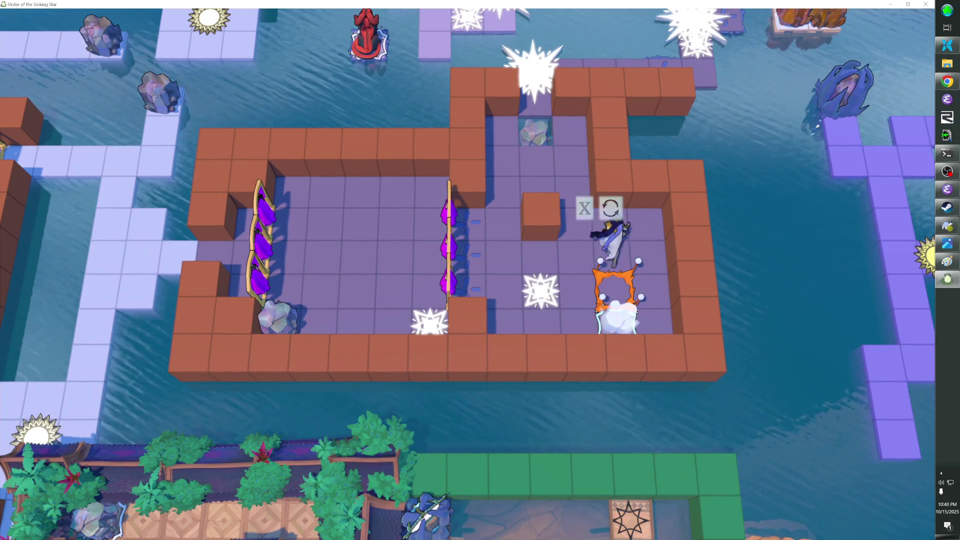
{"action": "key", "text": "Down"}
{"action": "key", "text": "Down"}
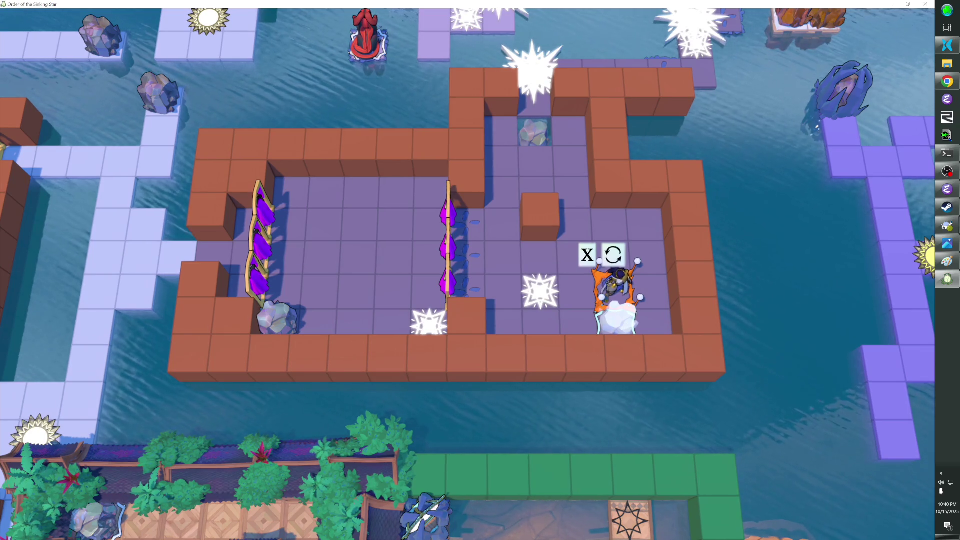
{"action": "key", "text": "Right"}
{"action": "key", "text": "Up"}
{"action": "key", "text": "Up"}
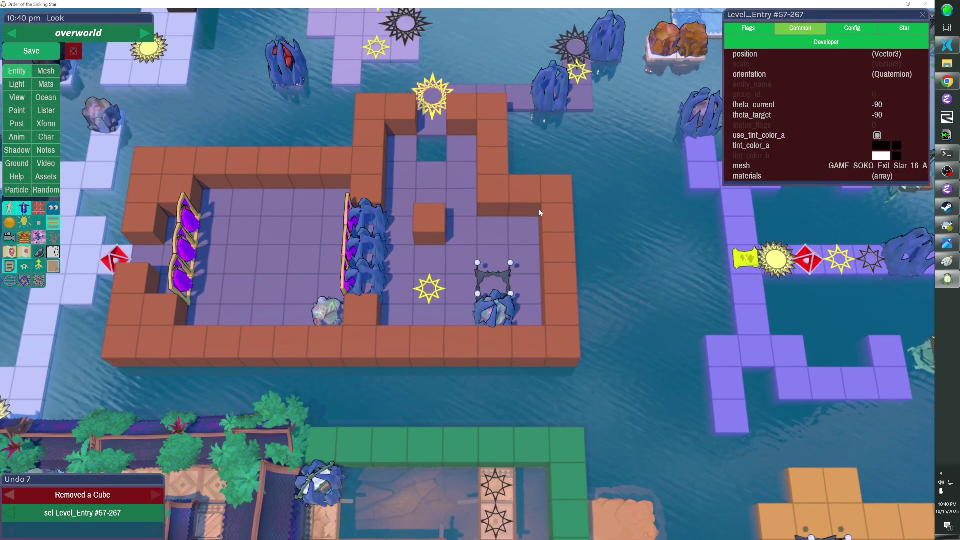
Step: Undo the last cube removal, load the one_vs_three level, then return to the overworld
{"action": "key", "text": "ctrl+z"}
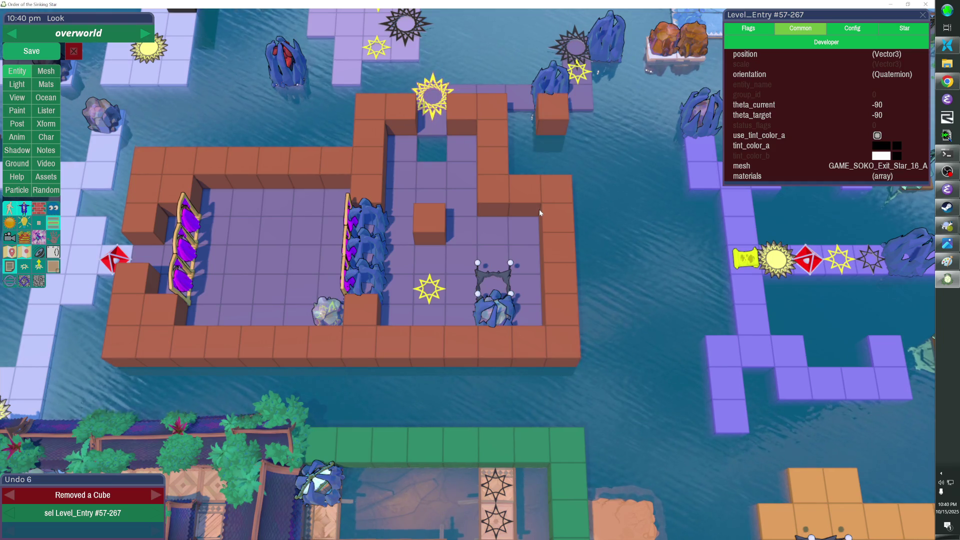
{"action": "left_click", "coordinate": [440, 105]}
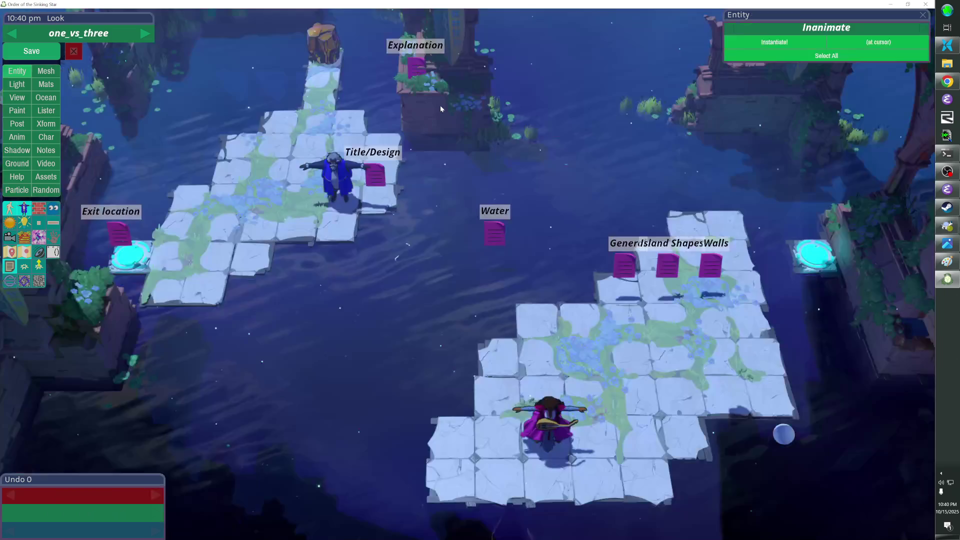
{"action": "key", "text": "Escape"}
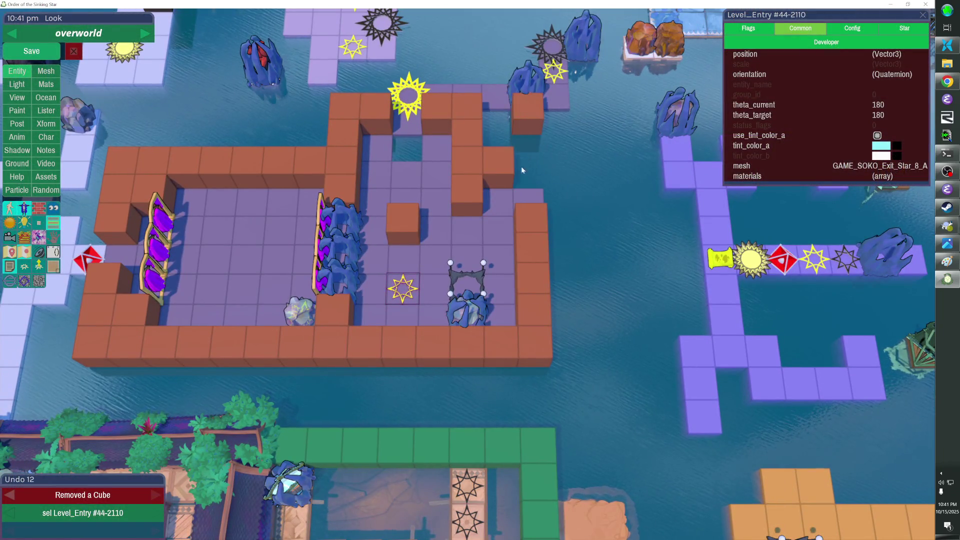
Step: Remove a purple floor tile and the top right-wall cubes with the floor behind them
{"action": "left_click", "coordinate": [507, 198]}
{"action": "left_click", "coordinate": [531, 205]}
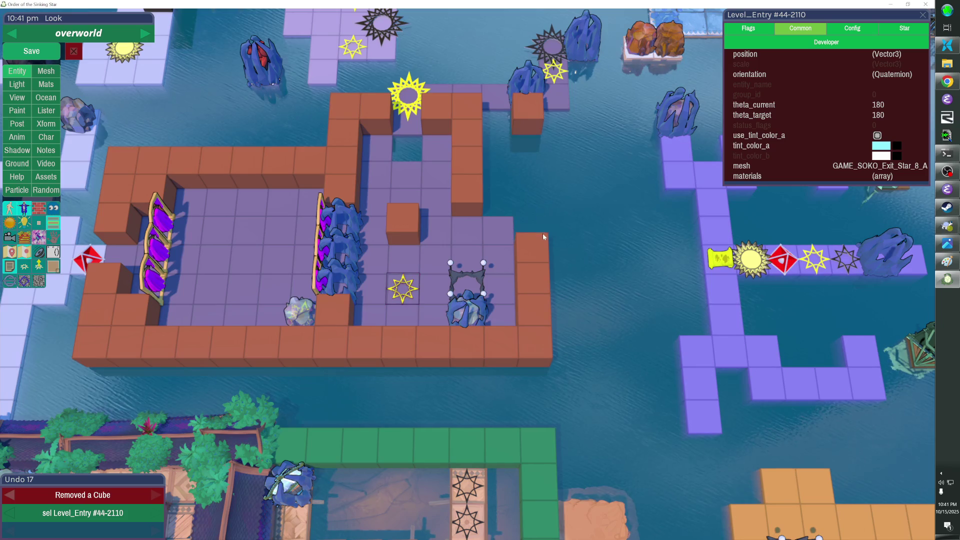
{"action": "left_click", "coordinate": [542, 233]}
{"action": "left_click", "coordinate": [536, 117]}
{"action": "left_click", "coordinate": [538, 266]}
{"action": "left_click", "coordinate": [538, 259]}
{"action": "left_click", "coordinate": [539, 279]}
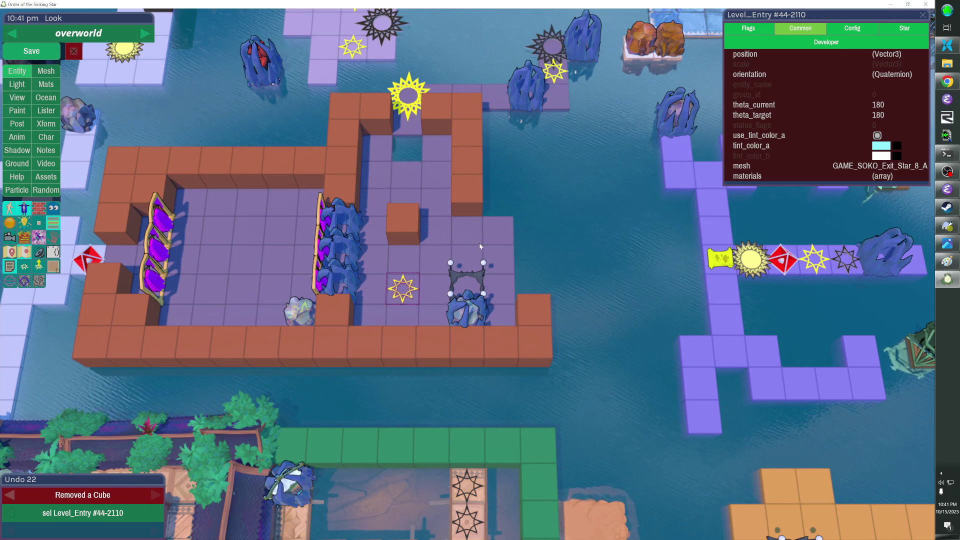
Step: Remove two bricks from the front wall and leave the editor
{"action": "left_click", "coordinate": [367, 345]}
{"action": "left_click", "coordinate": [403, 345]}
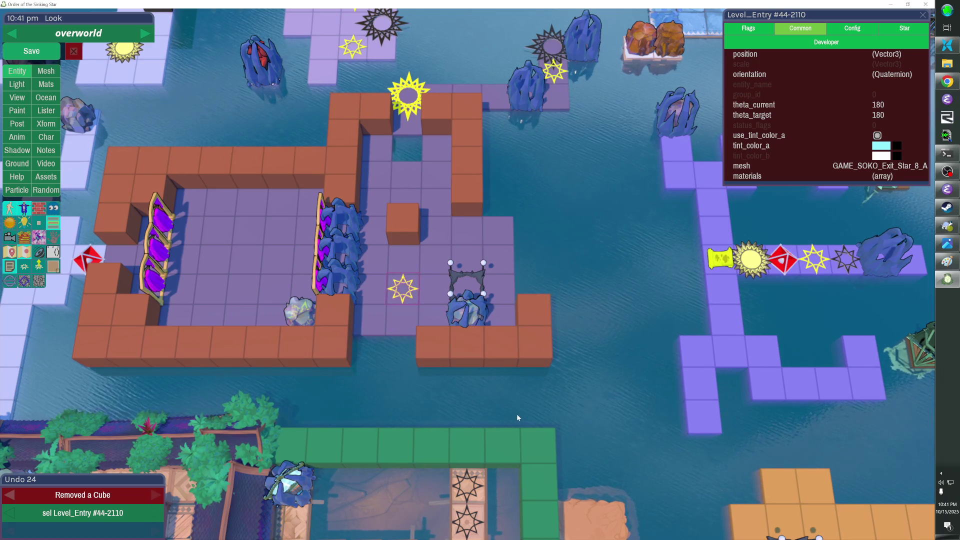
{"action": "key", "text": "Escape"}
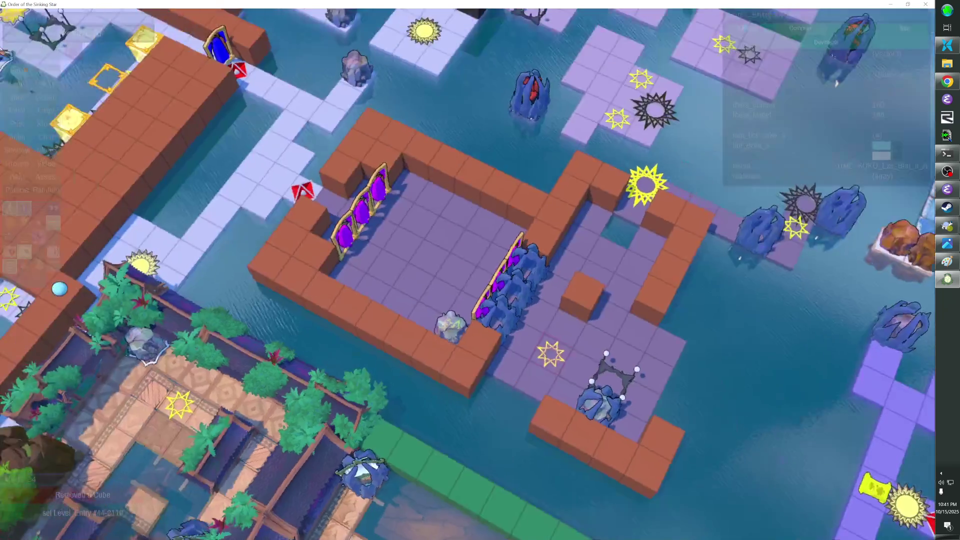
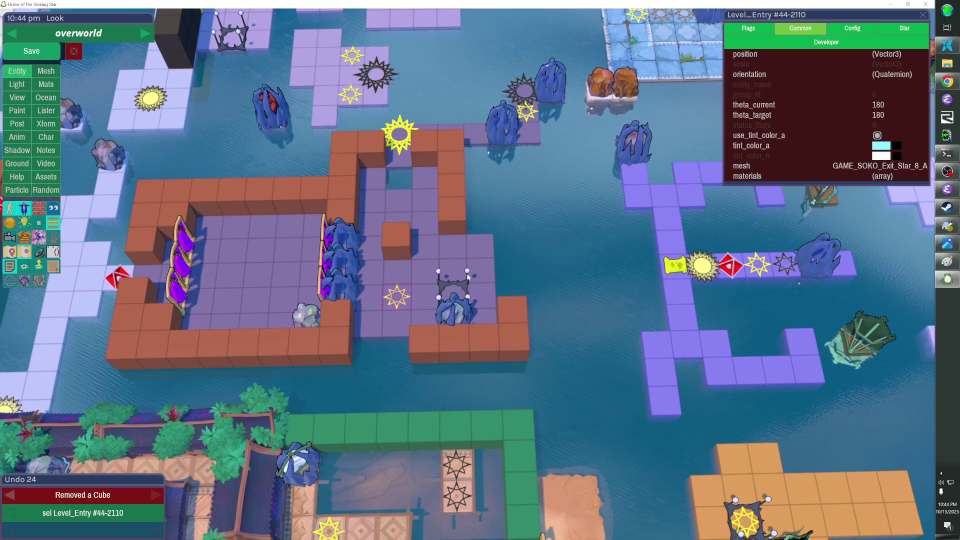
Step: Save the overworld level, with its cyan-tinted Level_Entry star, using Ctrl+S
{"action": "left_click", "coordinate": [948, 171]}
{"action": "left_click", "coordinate": [561, 3]}
{"action": "key", "text": "ctrl+s"}
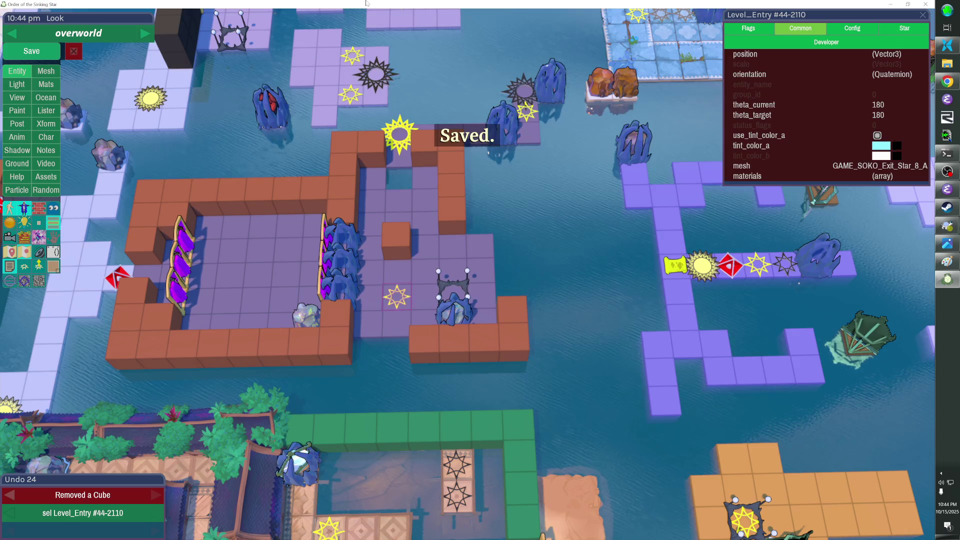
Step: Test the level in play mode, back out, widen the camera view, and open the window switcher
{"action": "key", "text": "F1"}
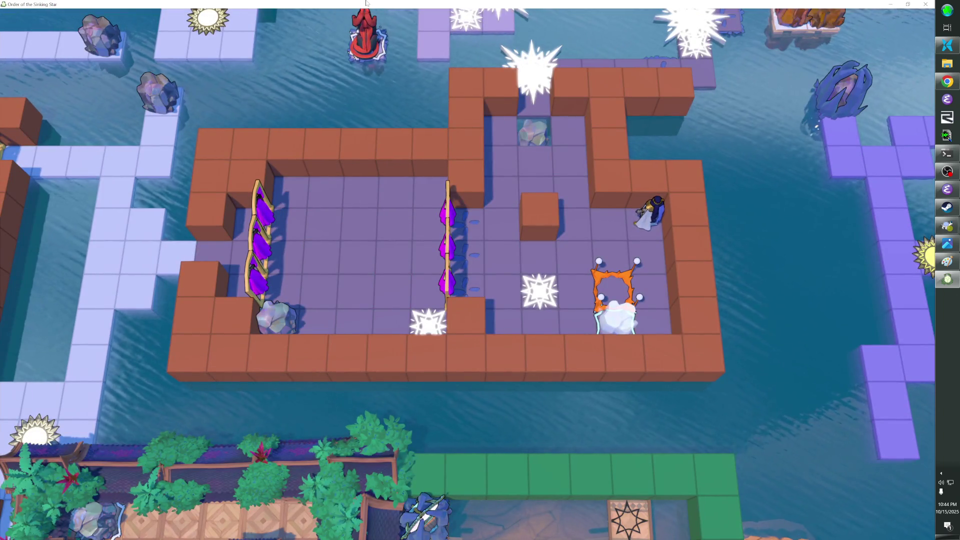
{"action": "key", "text": "F1"}
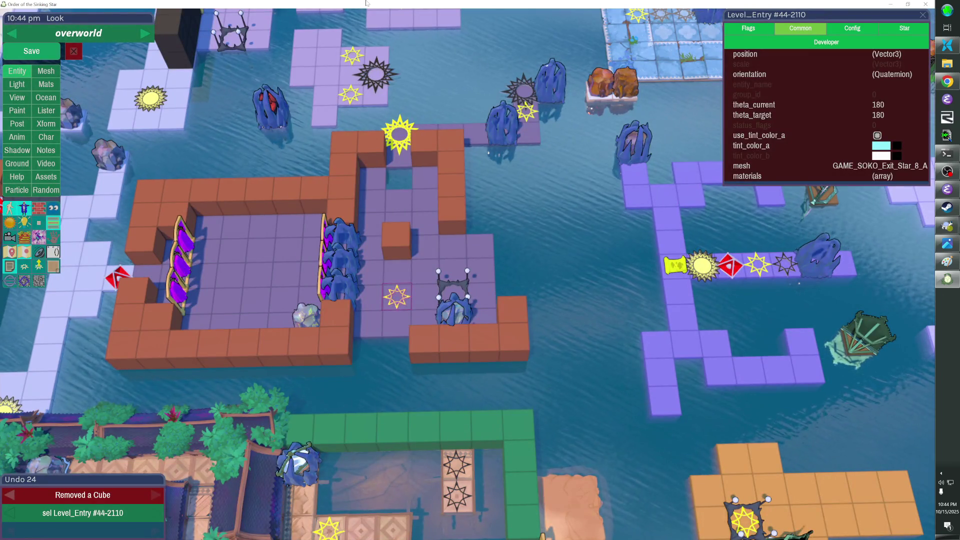
{"action": "key", "text": "F1"}
{"action": "key", "text": "F1"}
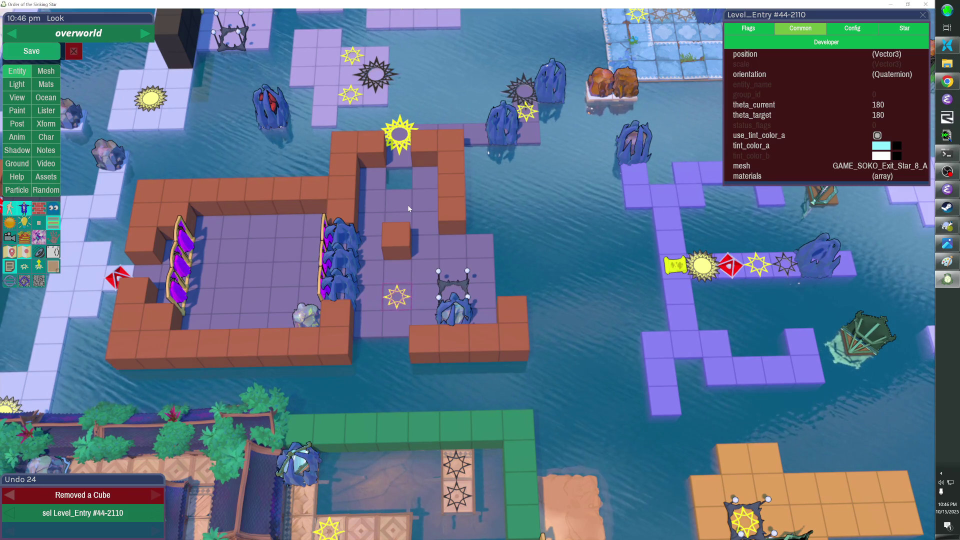
{"action": "key", "text": "Tab"}
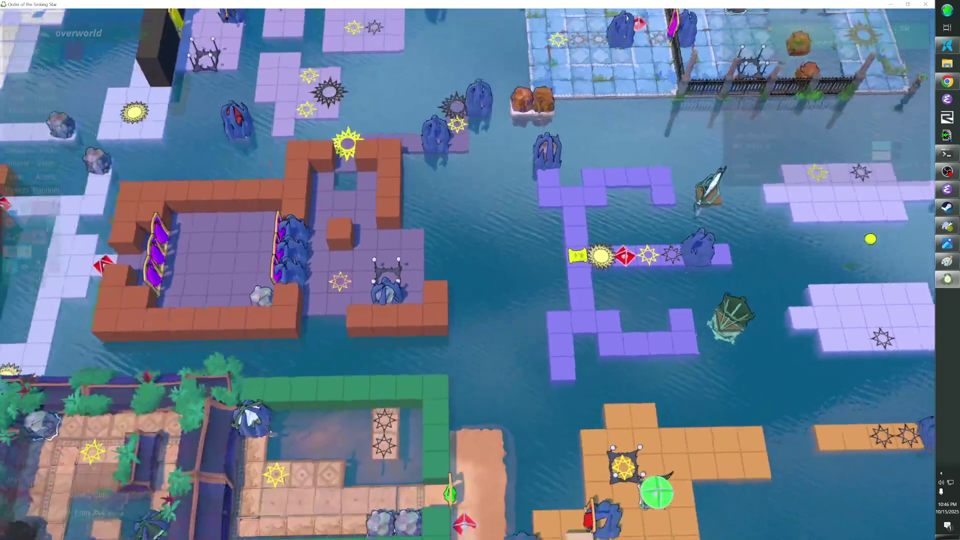
{"action": "key", "text": "alt+Tab"}
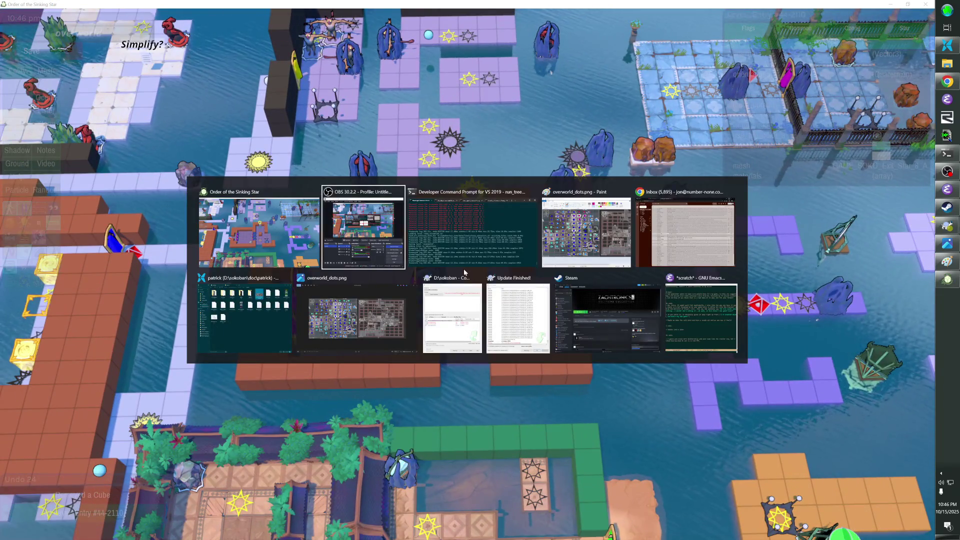